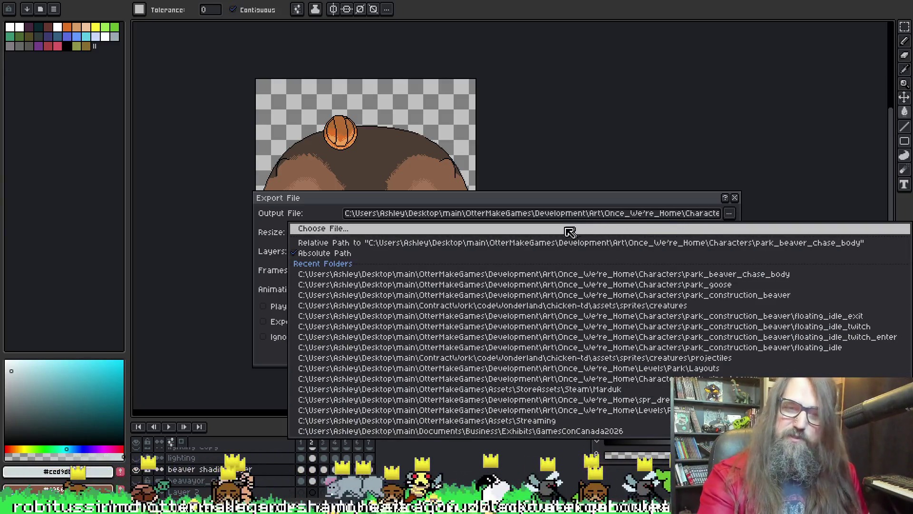
Export all frames over the existing spr_park_beaver_chase_body_idle_01.png sequence, confirming the replace
left_click(549, 227)
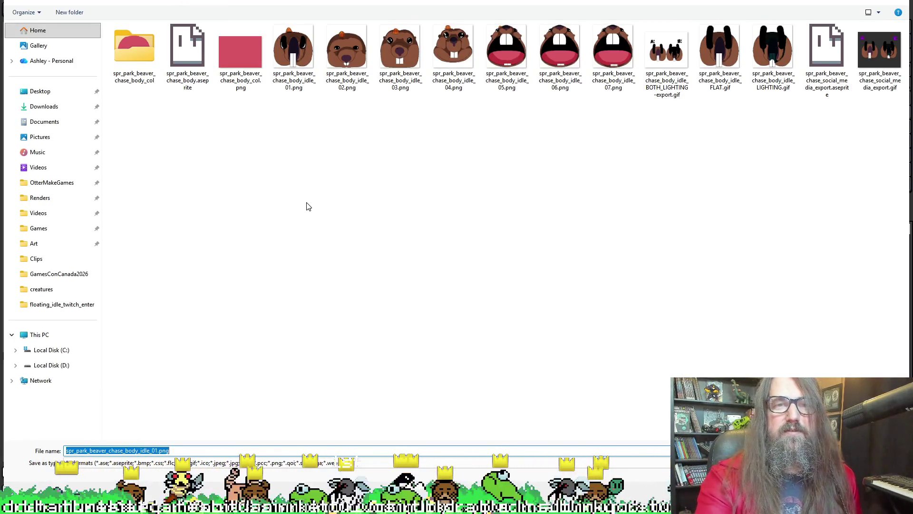
left_click(293, 57)
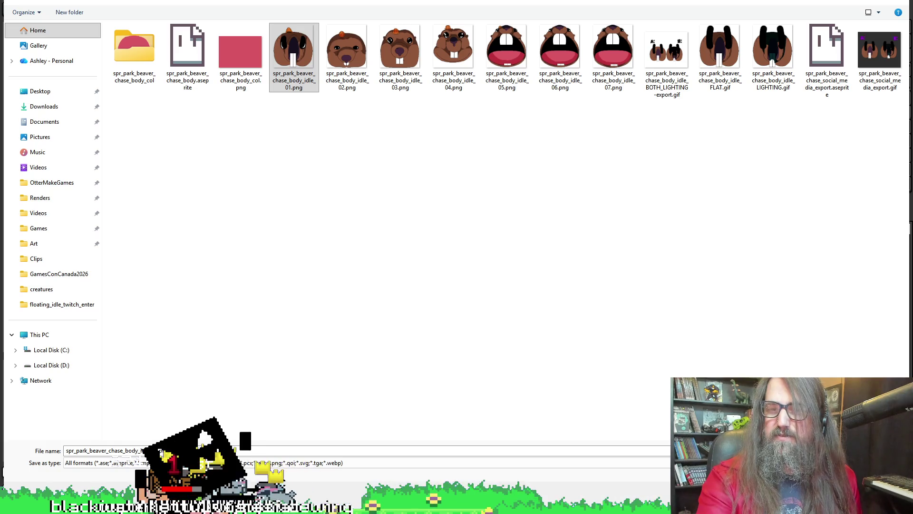
key("alt+Tab")
key("Return")
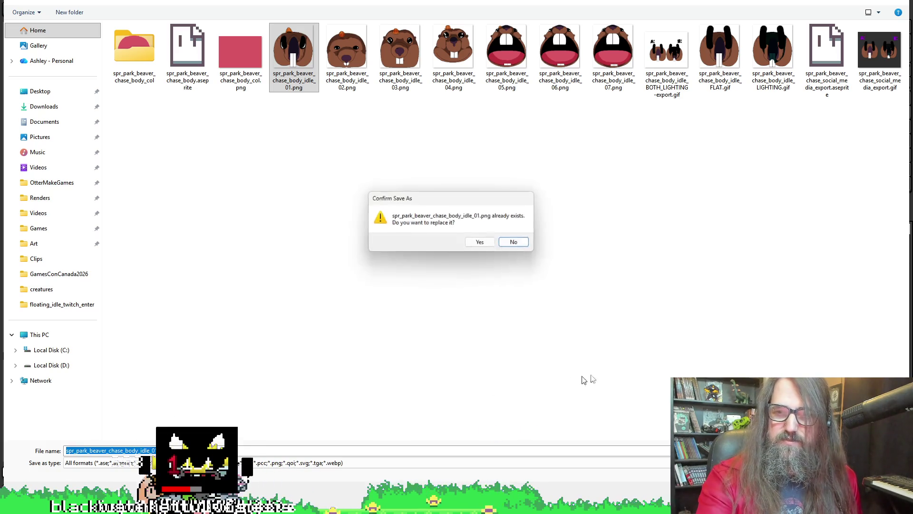
left_click(487, 241)
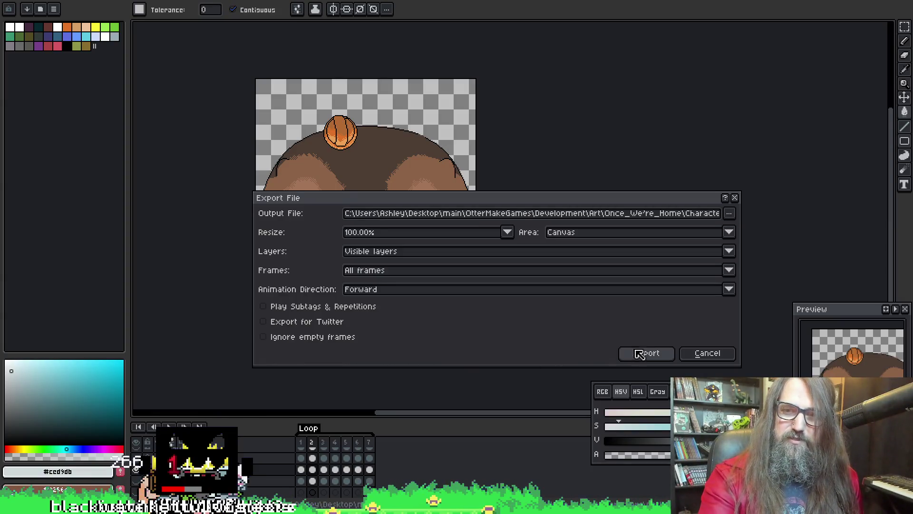
left_click(645, 352)
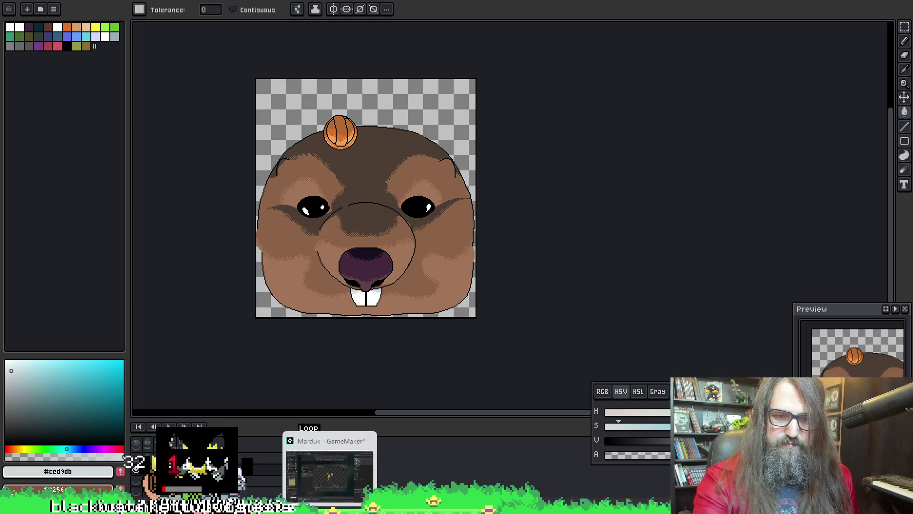
Switch to GameMaker, expand Sprites > Characters and select spr_beaver_chase_idle
left_click(327, 475)
scroll(164, 205, "up", 3)
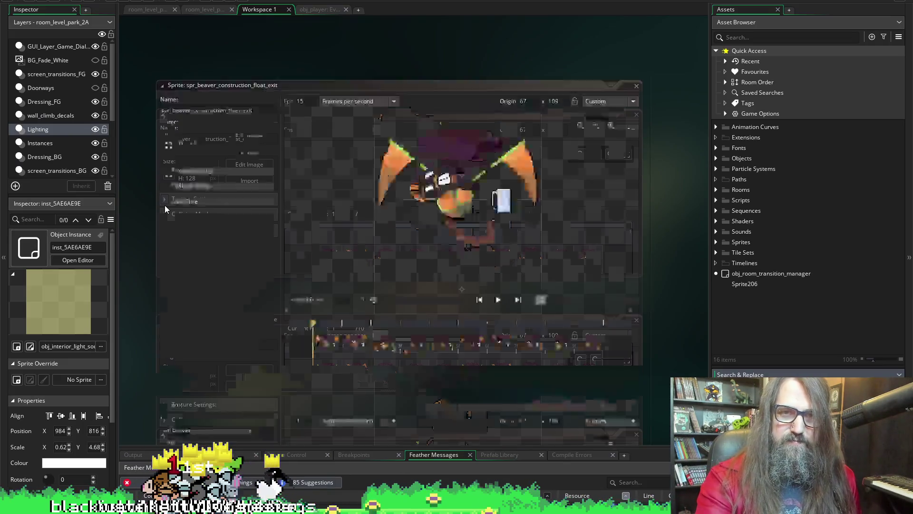
scroll(319, 233, "down", 5)
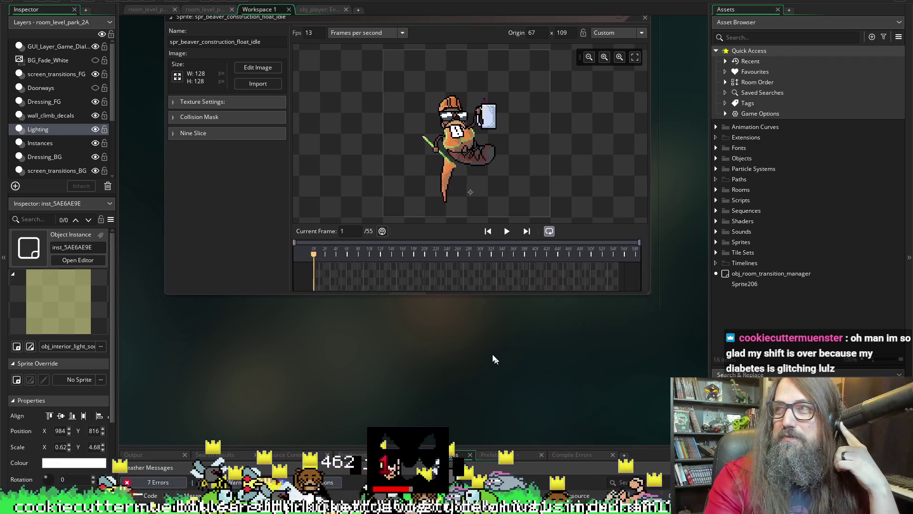
left_click_drag(473, 349, 484, 342)
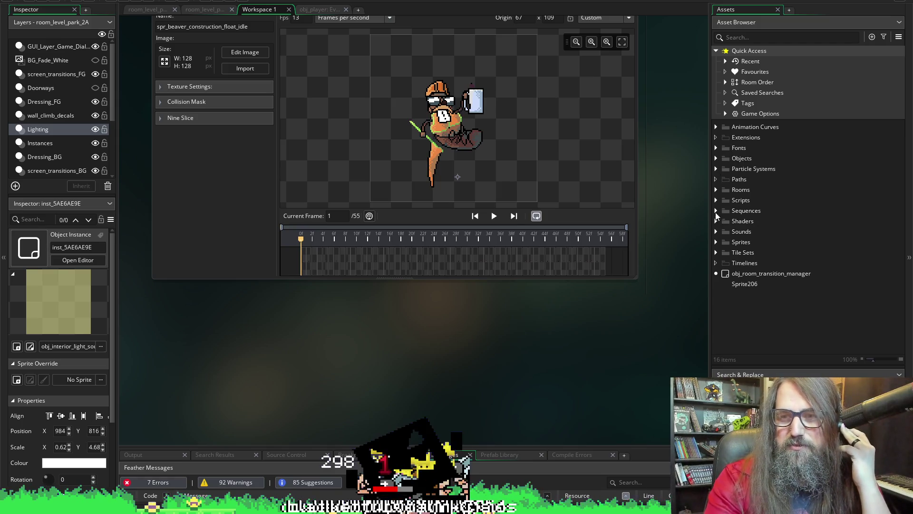
left_click(716, 243)
scroll(750, 272, "down", 1)
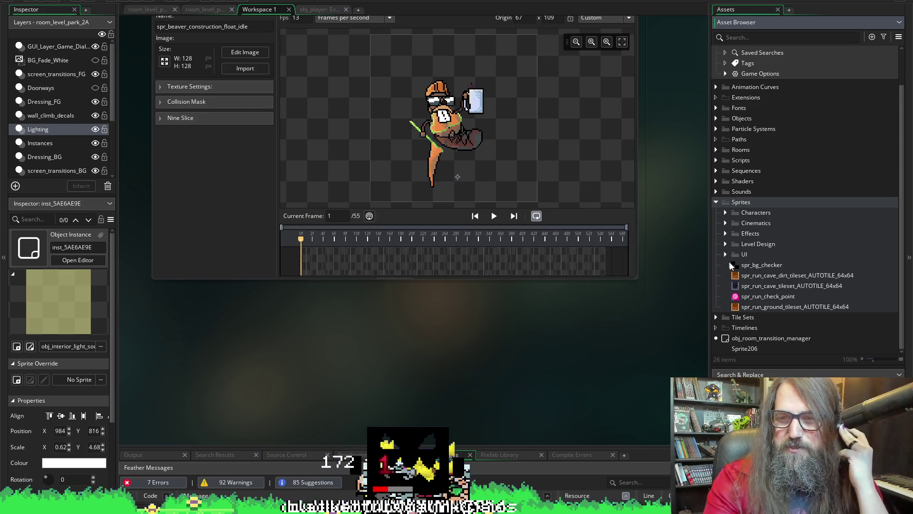
left_click(723, 223)
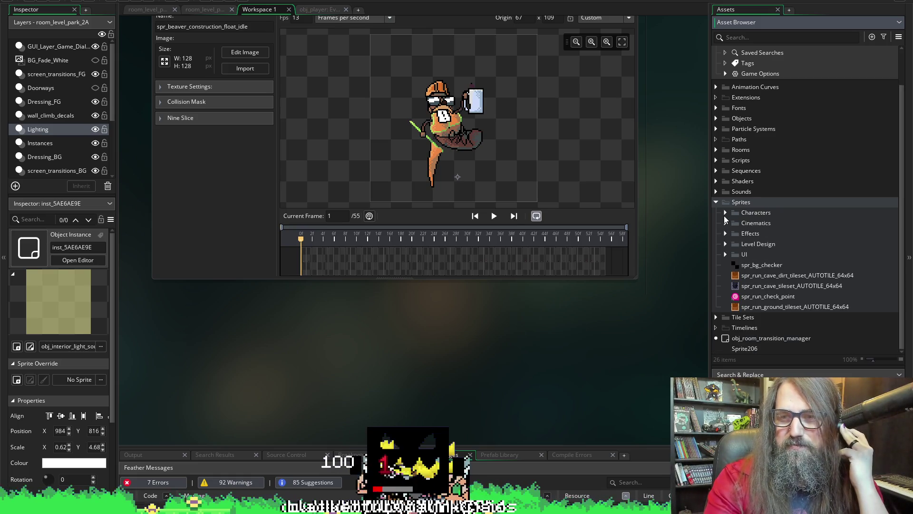
left_click(725, 213)
scroll(785, 207, "down", 2)
scroll(814, 193, "down", 2)
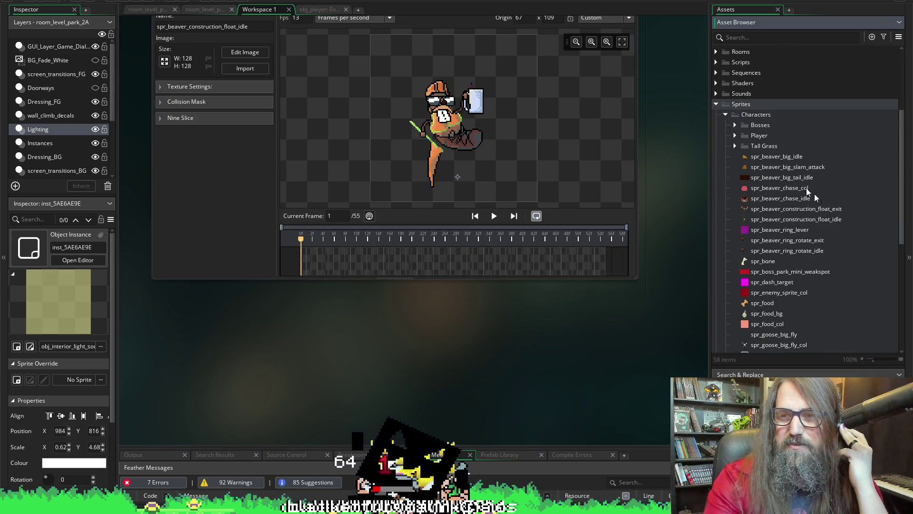
left_click(788, 199)
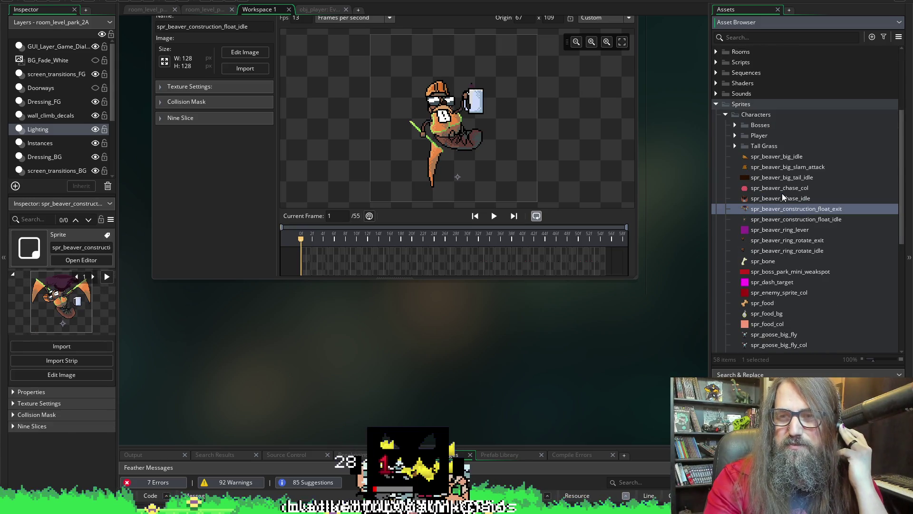
Start an image import for spr_beaver_chase_idle and browse to the park_beaver_chase_body folder
double_click(767, 202)
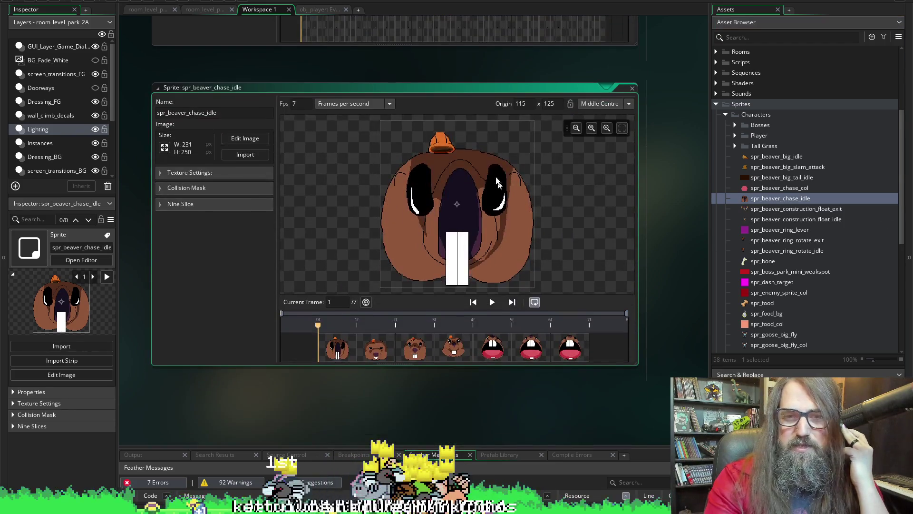
left_click(233, 151)
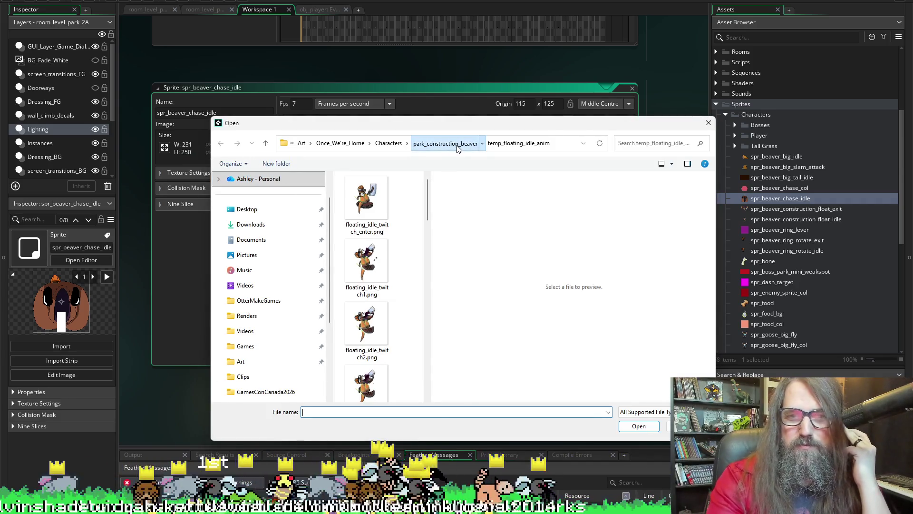
left_click(445, 143)
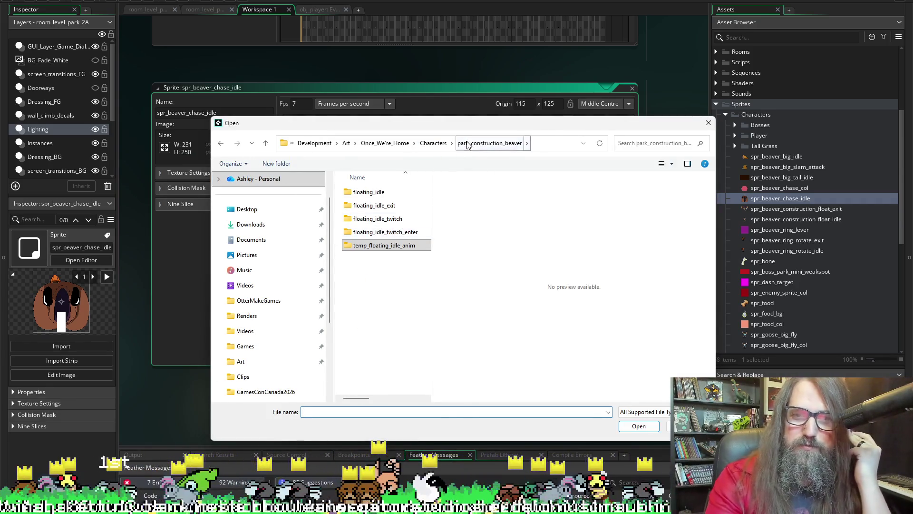
left_click(434, 144)
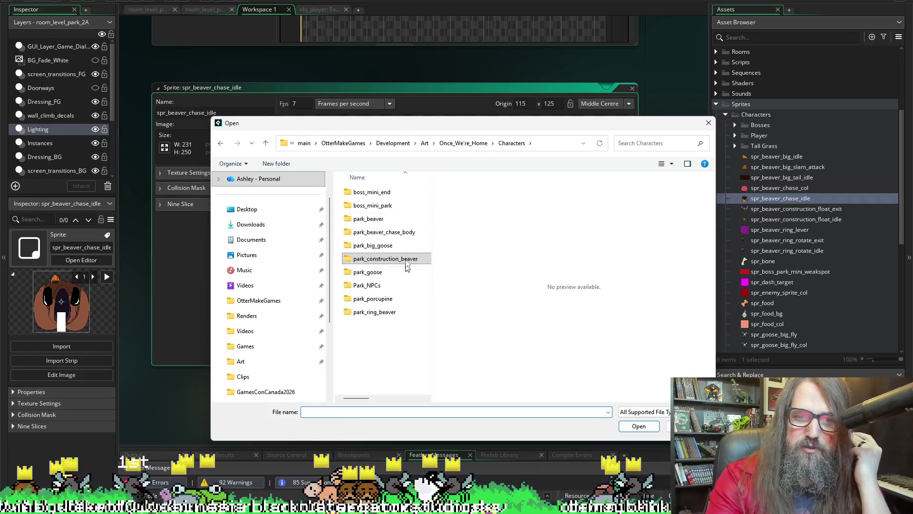
double_click(386, 232)
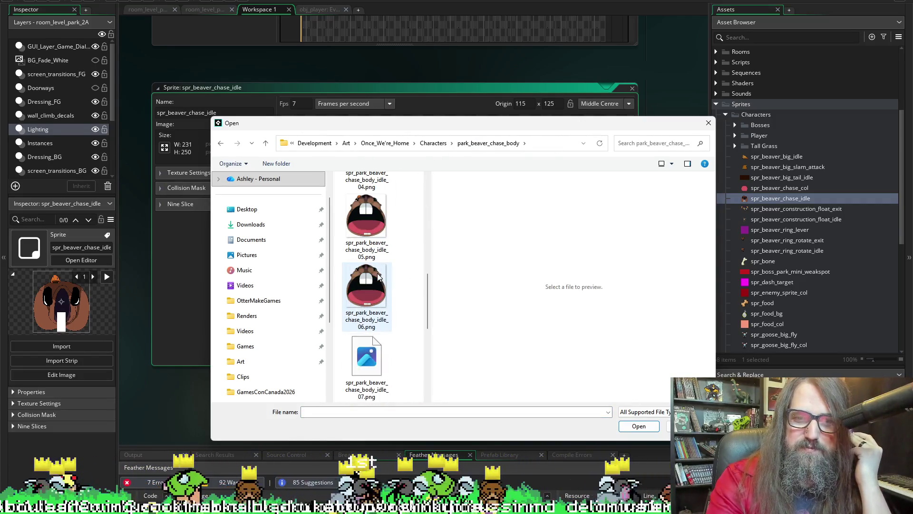
Import idle_01 through idle_07.png as the sprite's seven frames and play the preview
left_click(360, 309)
scroll(360, 300, "down", 5)
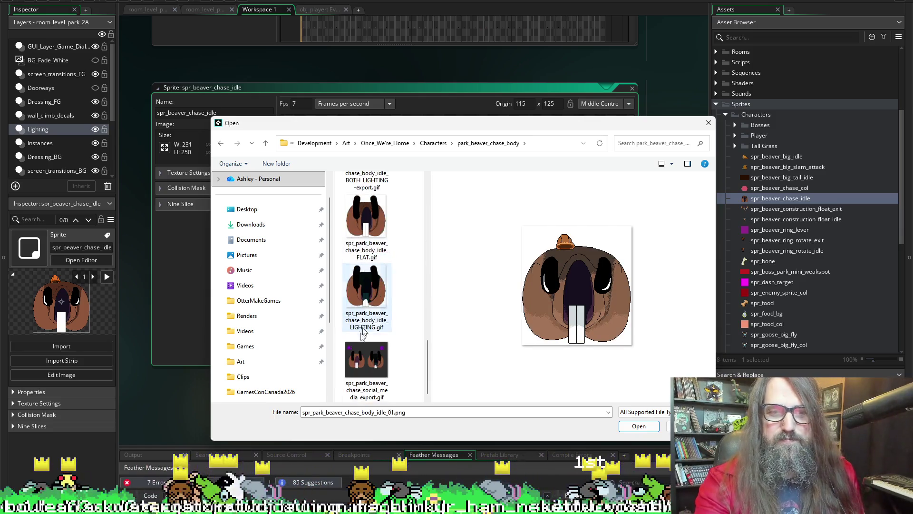
left_click(361, 288, "shift")
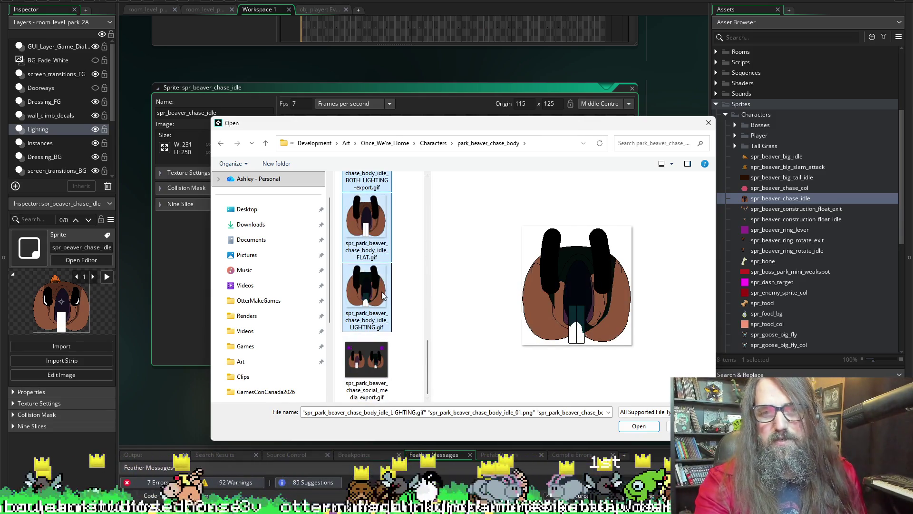
left_click(380, 282)
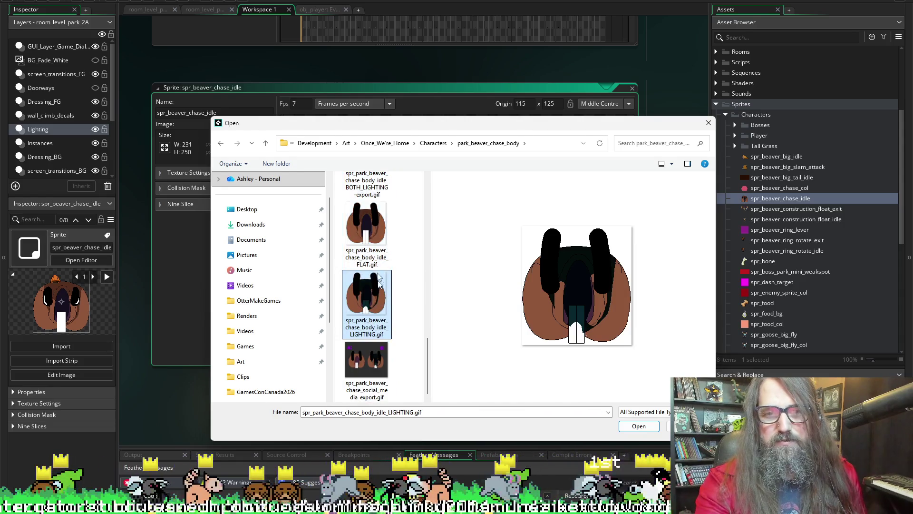
left_click(366, 226)
scroll(360, 291, "up", 3)
left_click(373, 201)
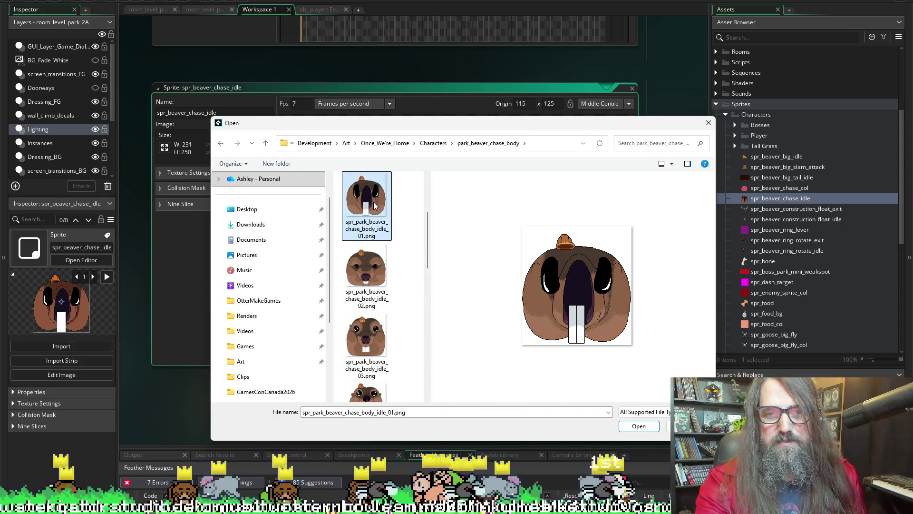
scroll(378, 253, "down", 5)
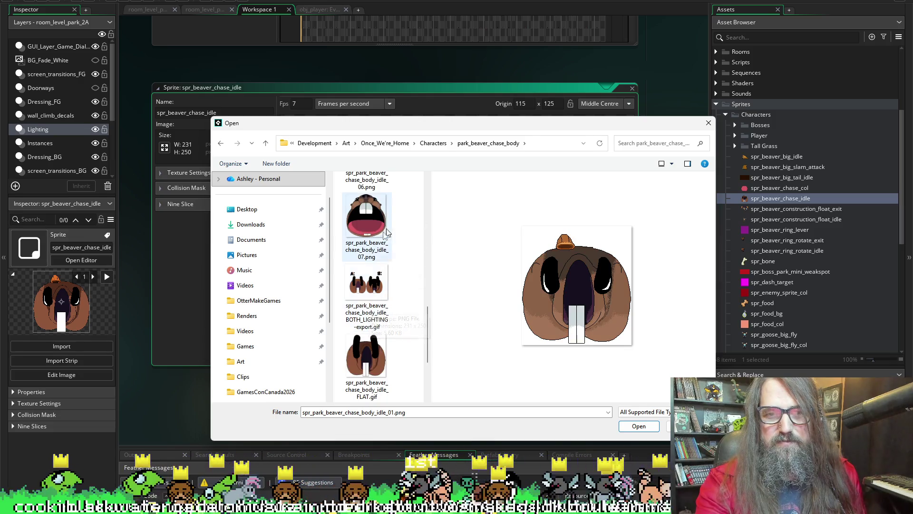
left_click(366, 223, "shift")
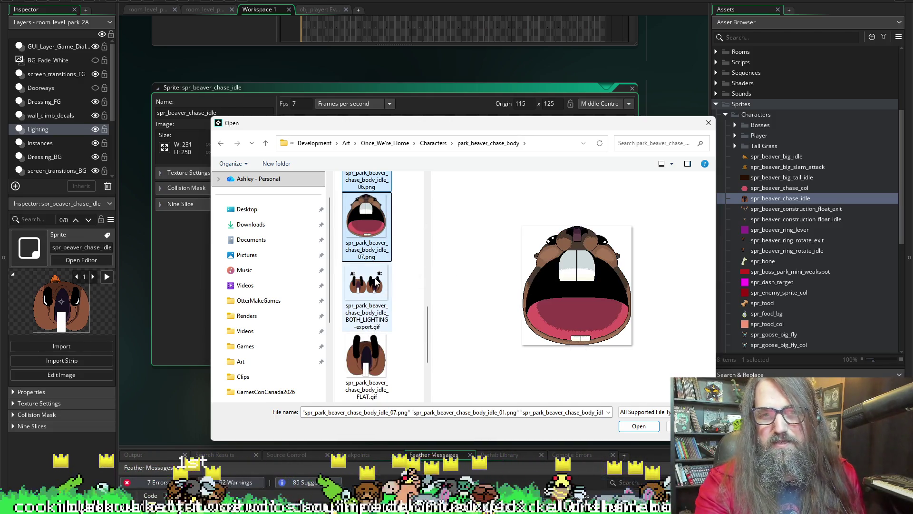
scroll(468, 286, "up", 5)
left_click(638, 427)
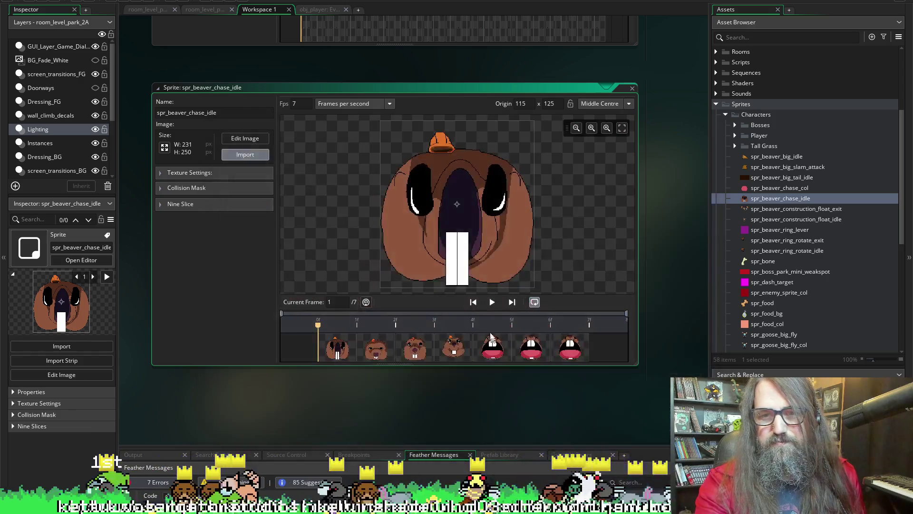
left_click(493, 302)
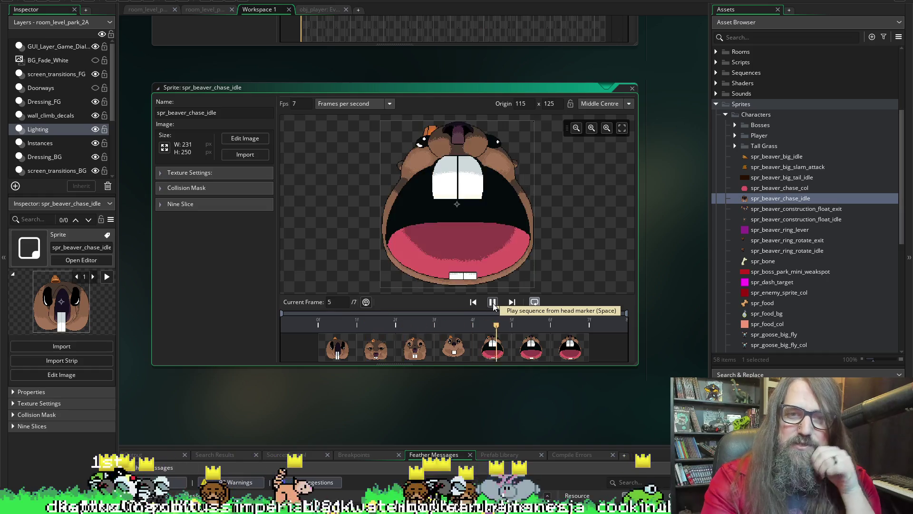
Stop the sprite animation preview before running the game
left_click(492, 302)
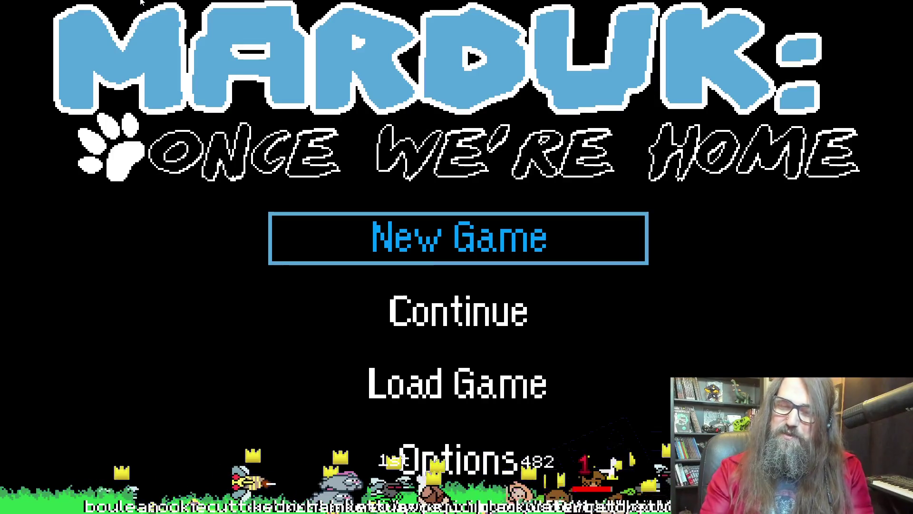
Continue the saved game, run the husky right through the forest and check the park map
key("Down")
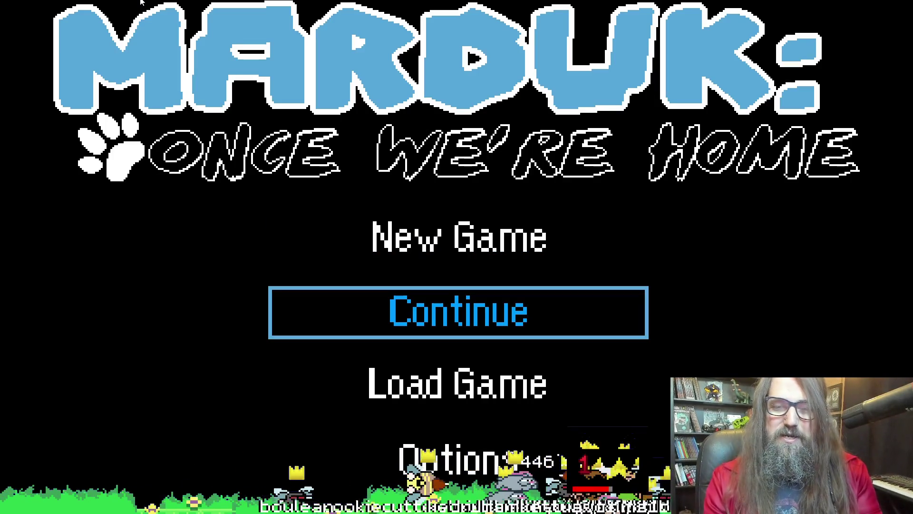
key("Return")
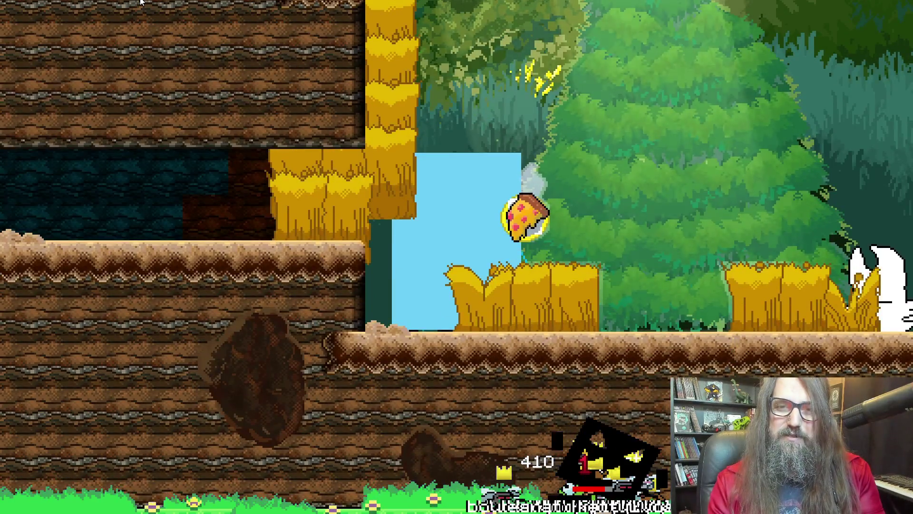
key("Right")
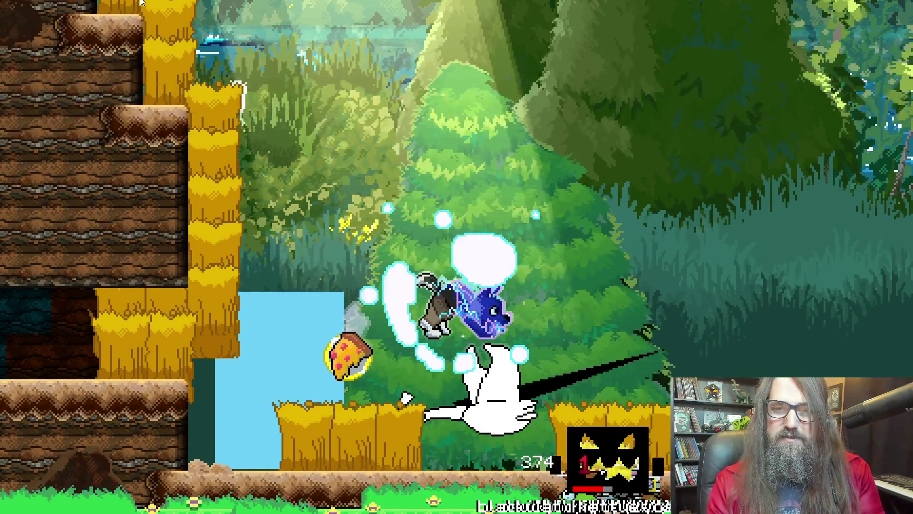
key("Right")
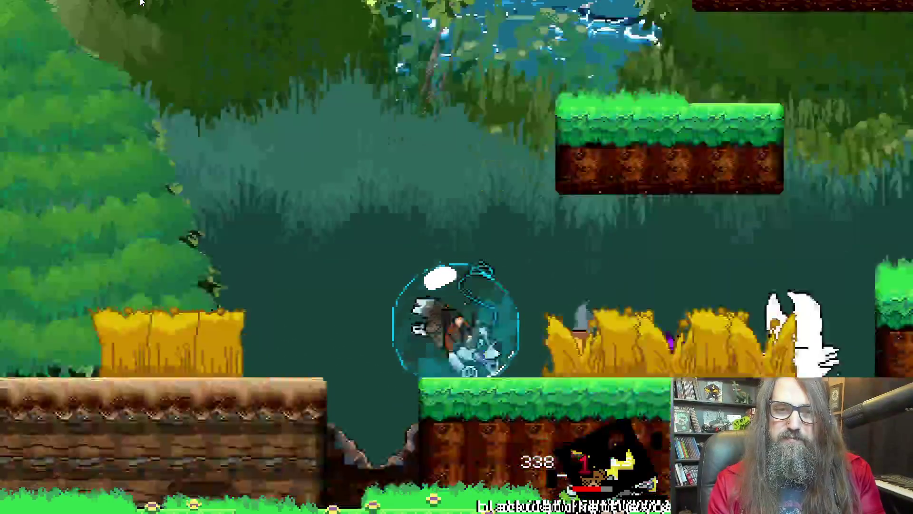
key("Escape")
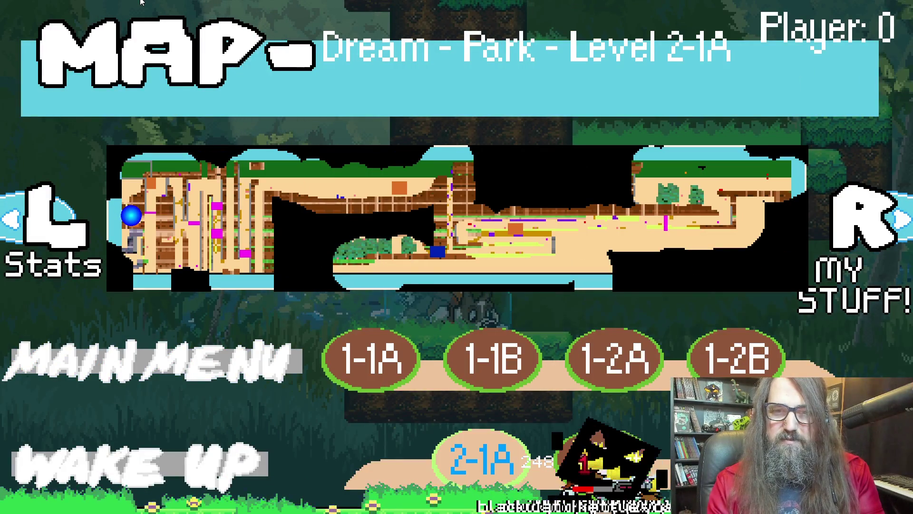
key("Escape")
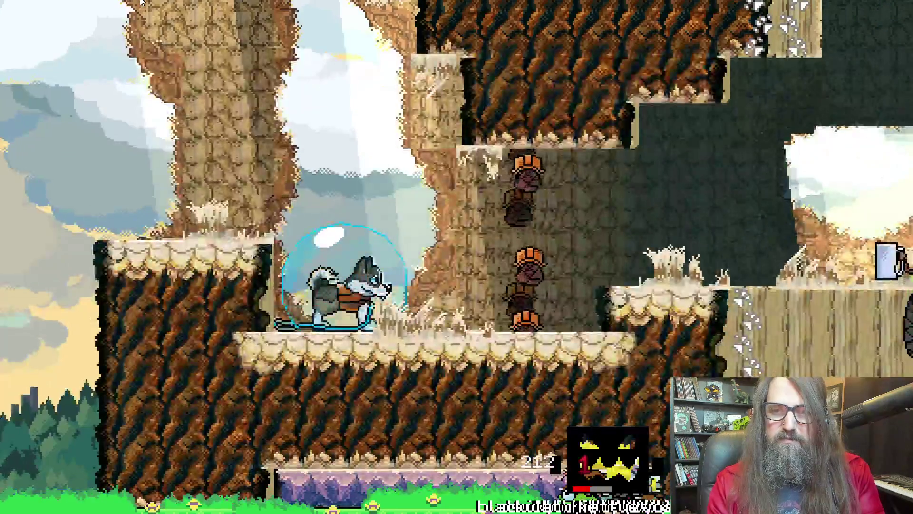
Run the husky right past the beaver pillars, then return to the sprite in GameMaker
key("Right")
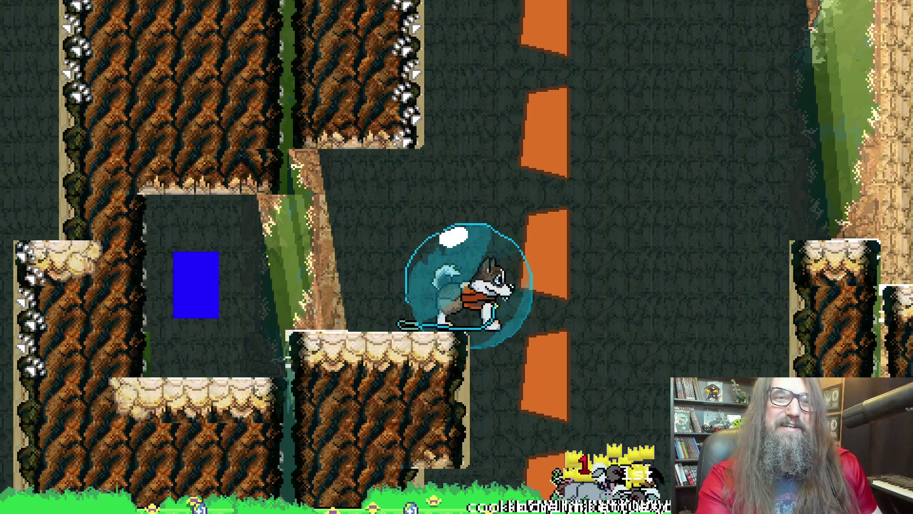
key("alt+Tab")
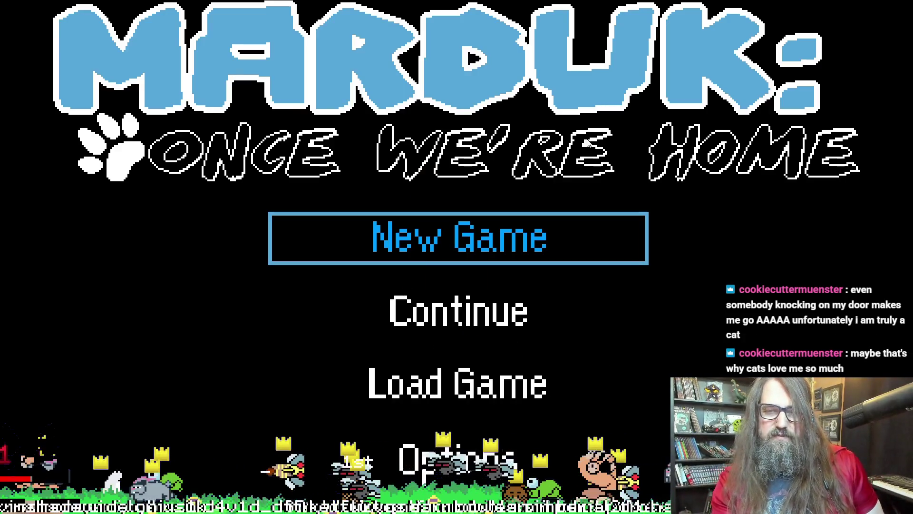
Choose Continue on the title menu to load the saved forest level
key("Down")
key("Return")
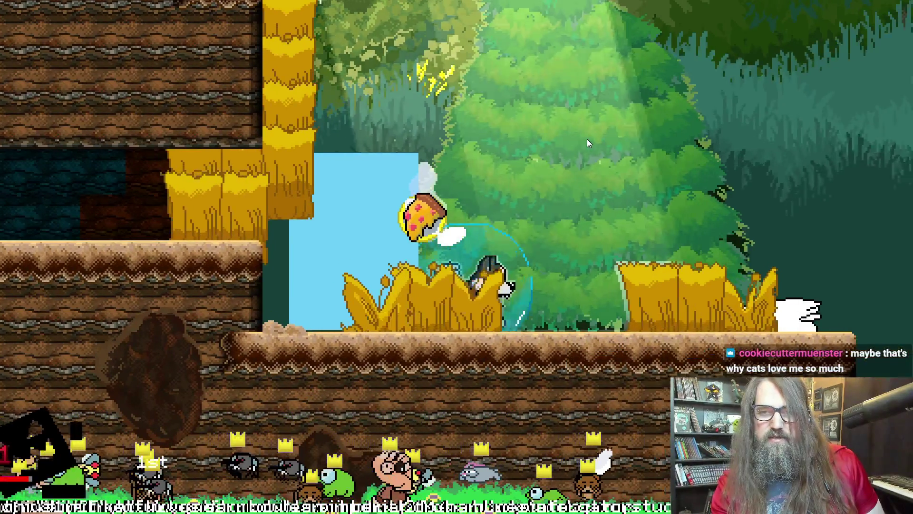
Load level 2-1A from the pause map, move right along the ledge, then return to GameMaker
key("Escape")
key("r")
key("Down")
key("Return")
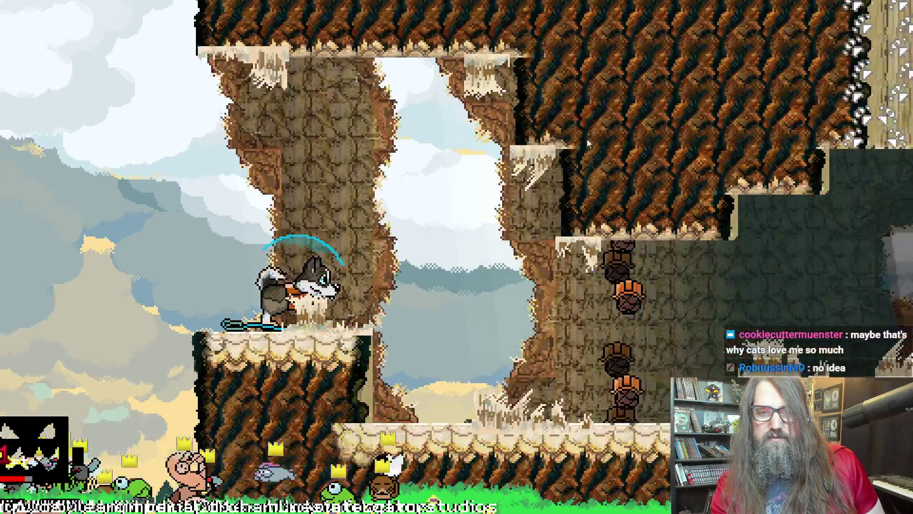
key("Escape")
key("Escape")
key("Right")
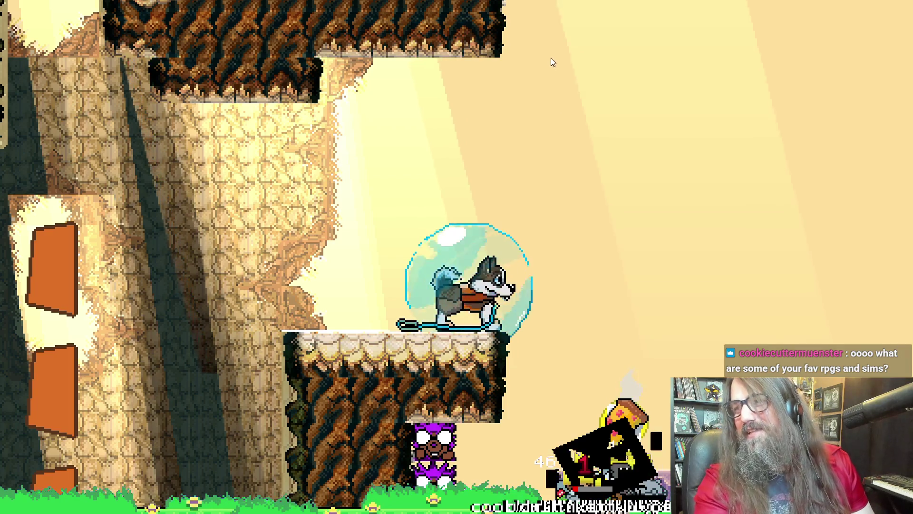
key("alt+Tab")
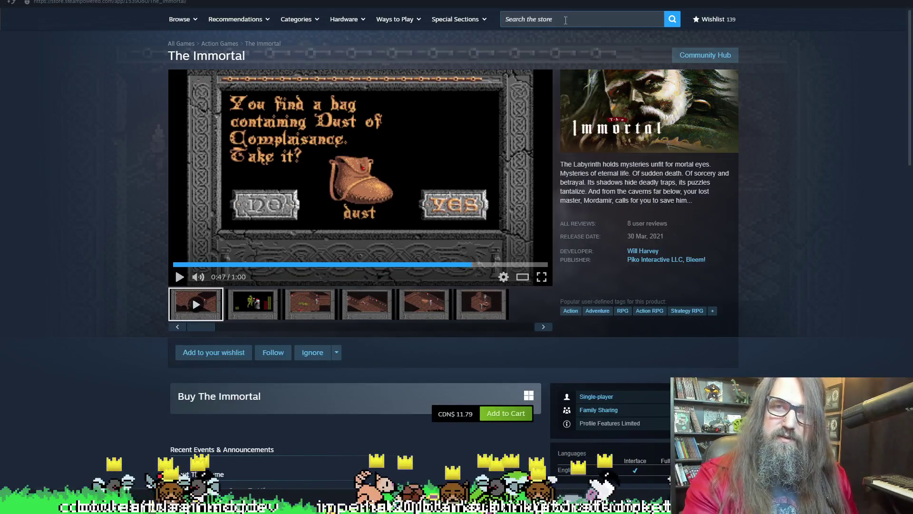
Search the Steam store for "house flipper" and open the House Flipper page
left_click(565, 19)
type("house flipper")
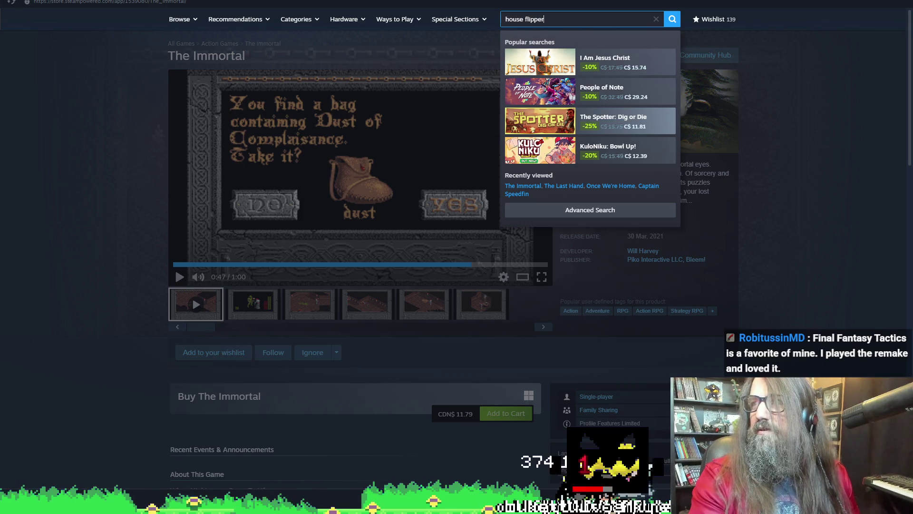
left_click(578, 287)
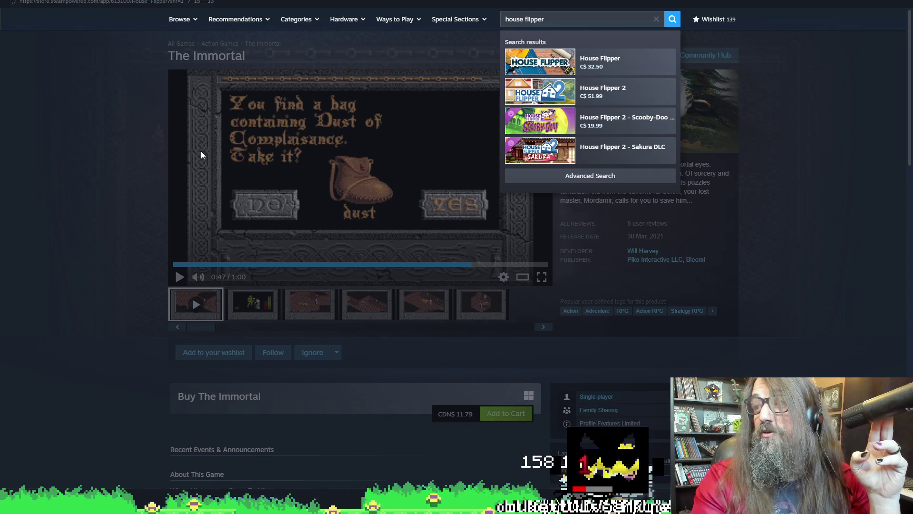
key("Return")
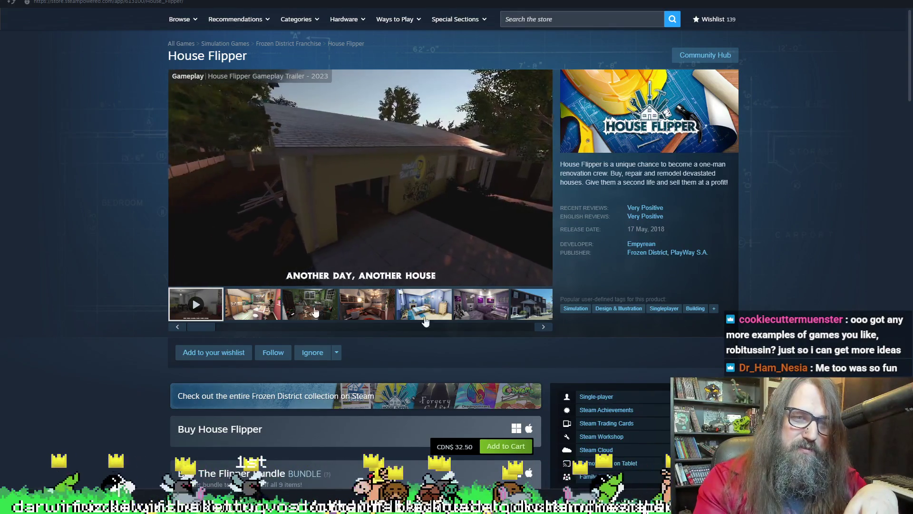
Pause the House Flipper gameplay trailer at 0:04, then resume it
left_click(179, 276)
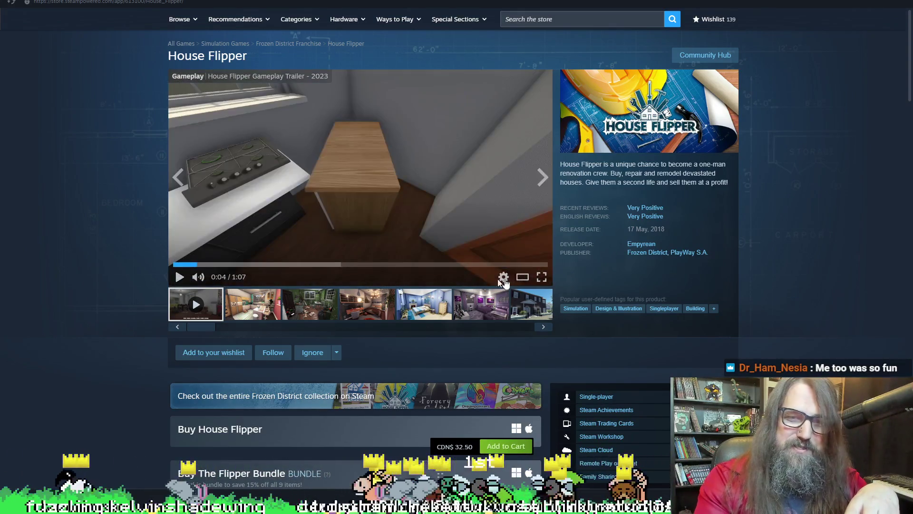
left_click(175, 282)
Watch the House Flipper trailer fullscreen in the Steam Store
left_click(541, 277)
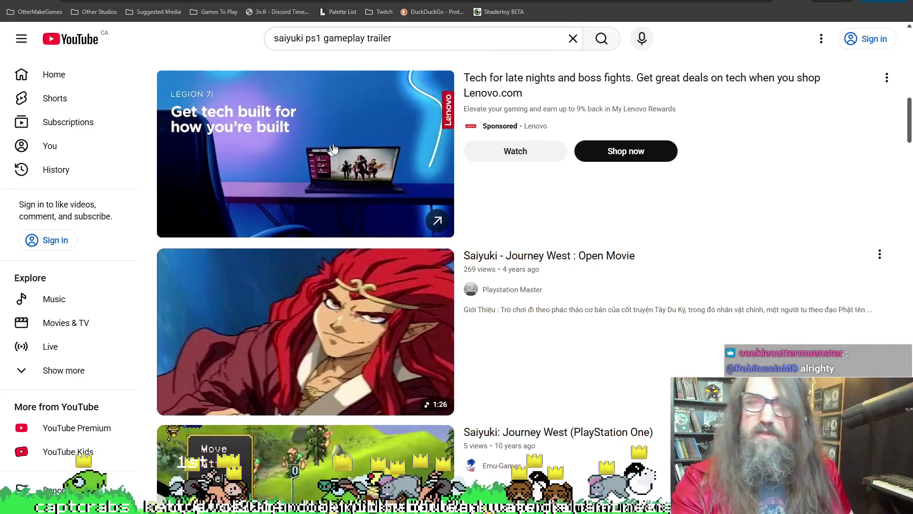
scroll(361, 115, "down", 2)
scroll(360, 114, "down", 2)
scroll(353, 164, "up", 2)
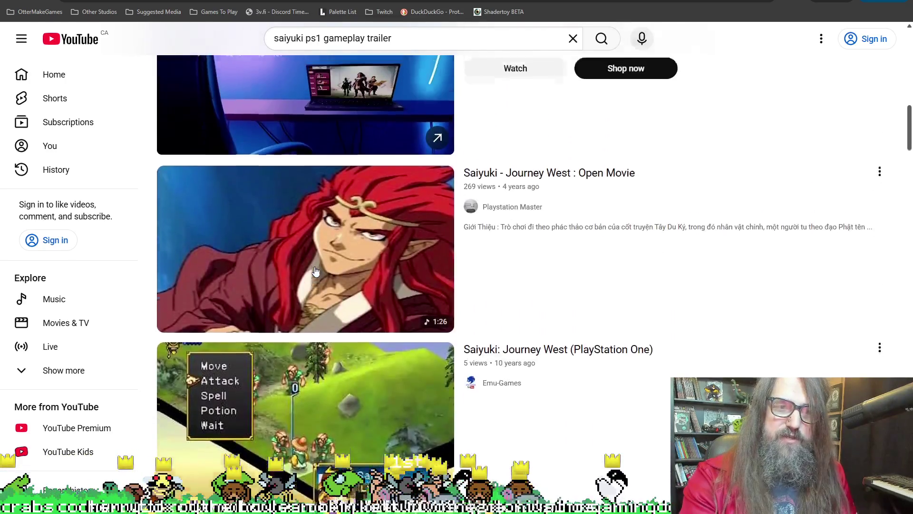
scroll(343, 235, "down", 2)
scroll(326, 335, "down", 3)
scroll(326, 334, "down", 1)
scroll(336, 350, "down", 1)
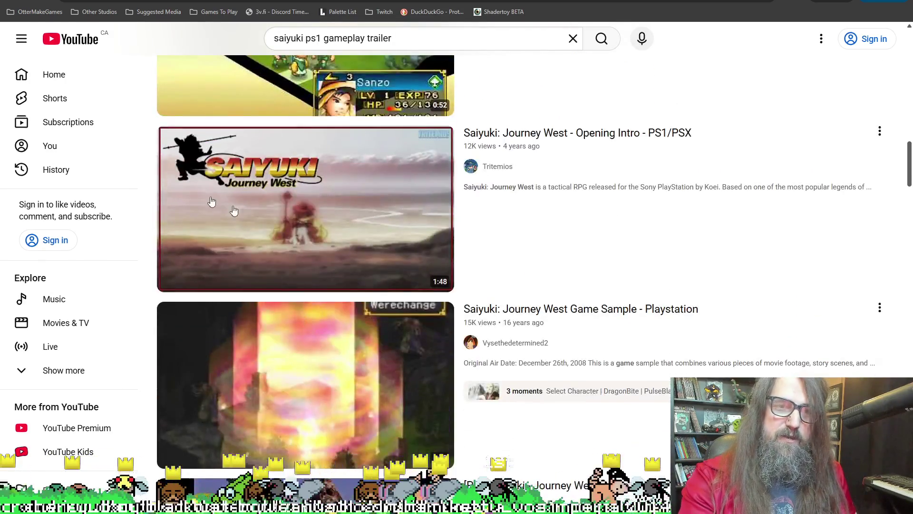
scroll(300, 214, "up", 2)
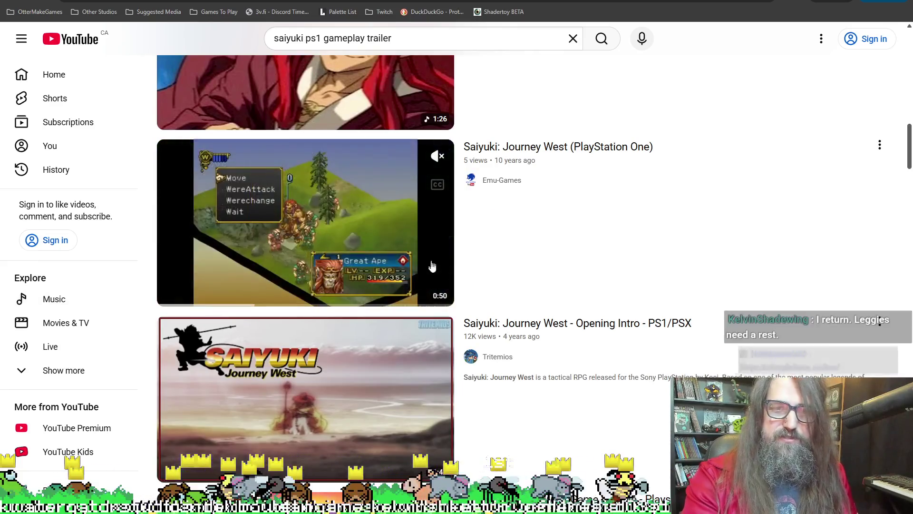
Watch the Saiyuki: Journey West (PlayStation One) video fullscreen, exit fullscreen, then switch to the SimpleFarm page
left_click(432, 264)
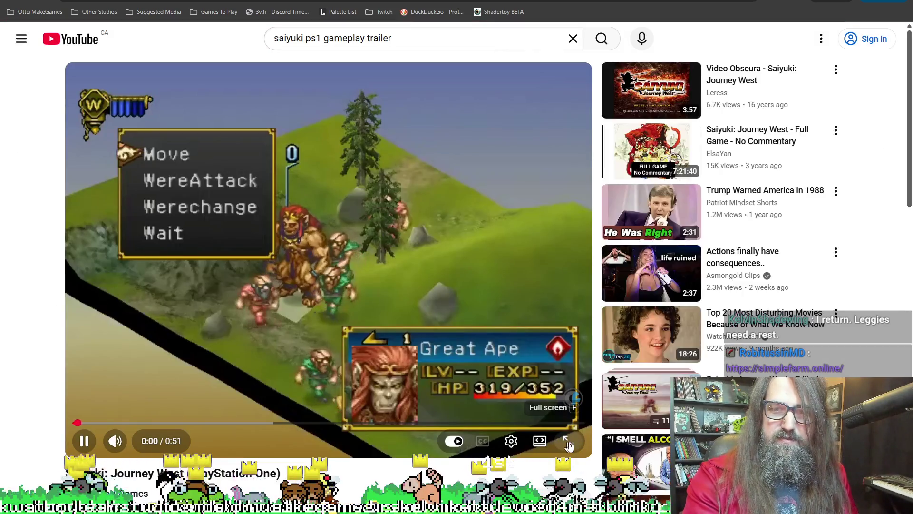
left_click(570, 440)
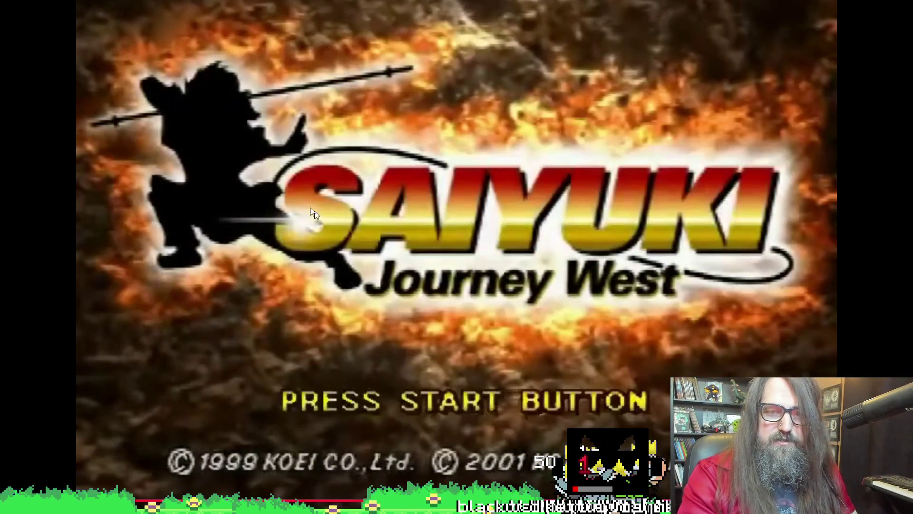
left_click(655, 101)
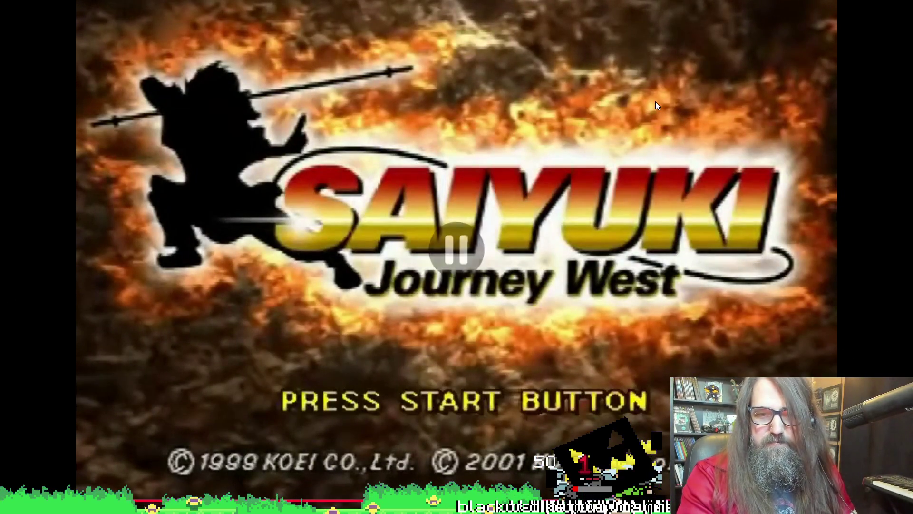
left_click(531, 114)
left_click(626, 158)
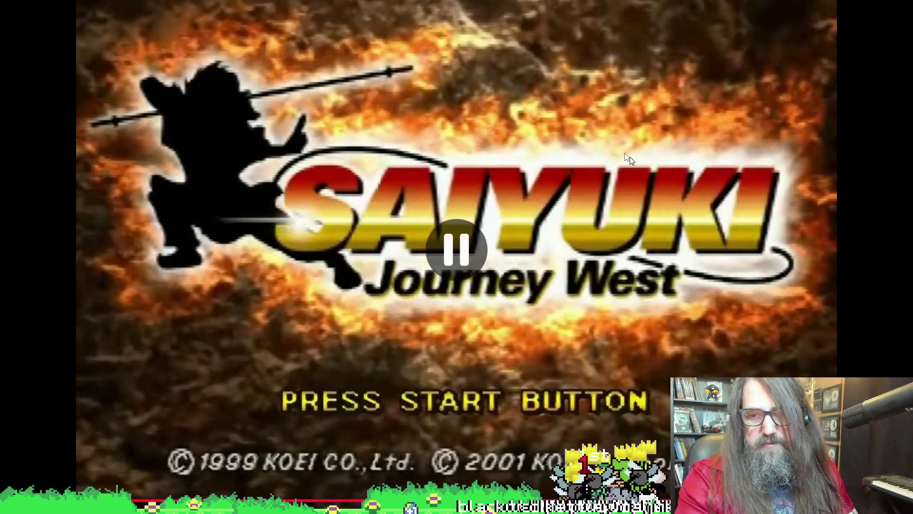
key("Escape")
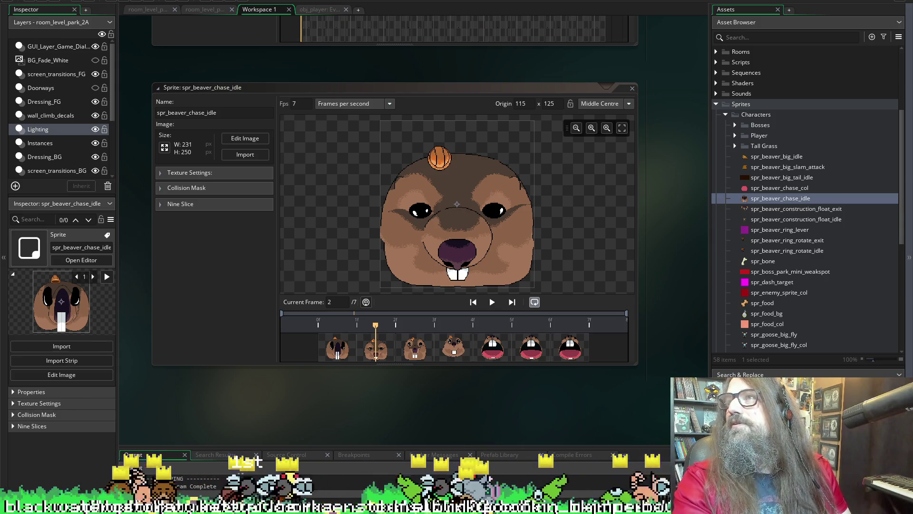
key("alt+Tab")
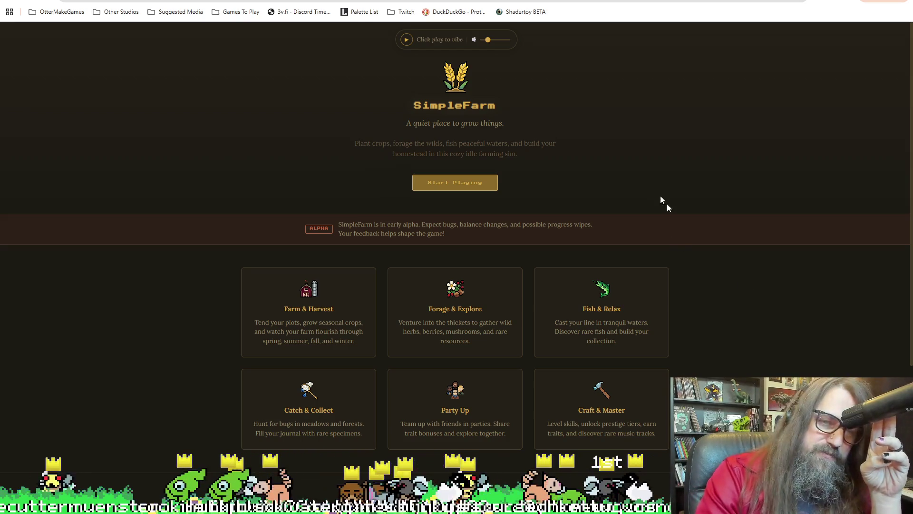
Start SimpleFarm from its landing page and bookmark the page
left_click(456, 187)
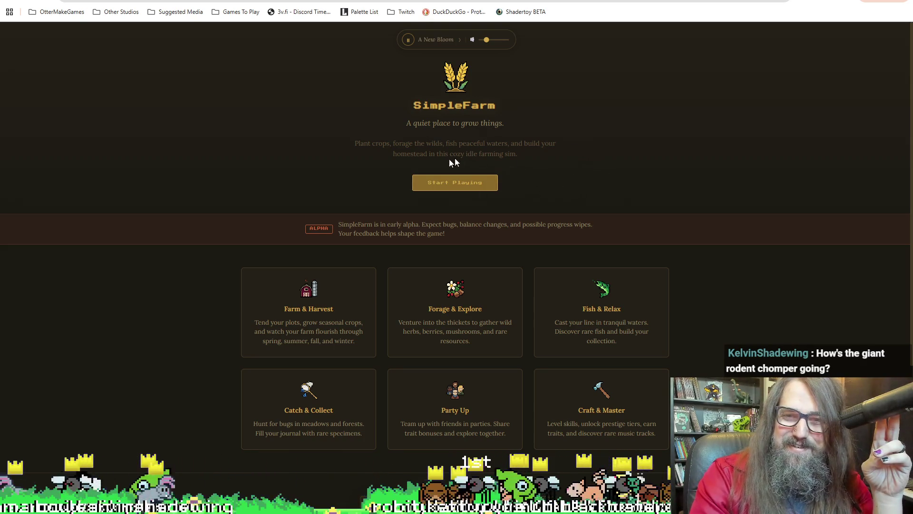
scroll(392, 221, "down", 3)
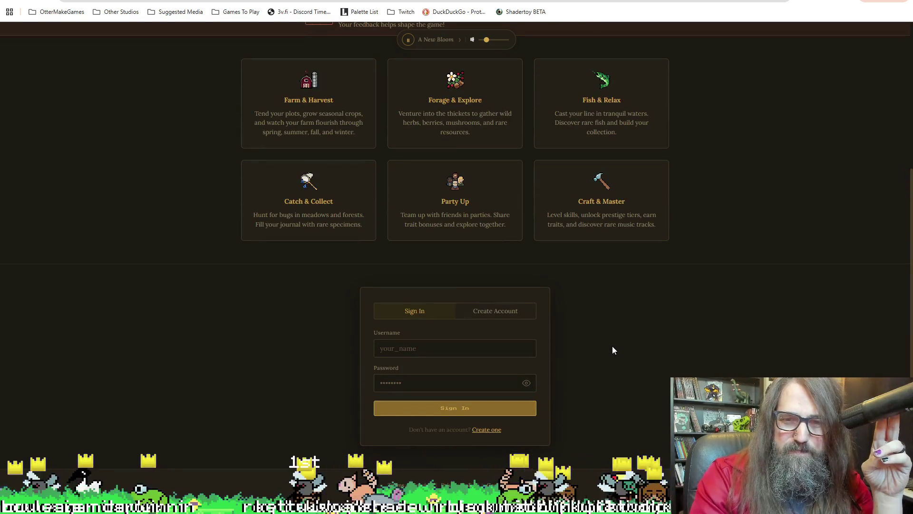
scroll(423, 298, "up", 2)
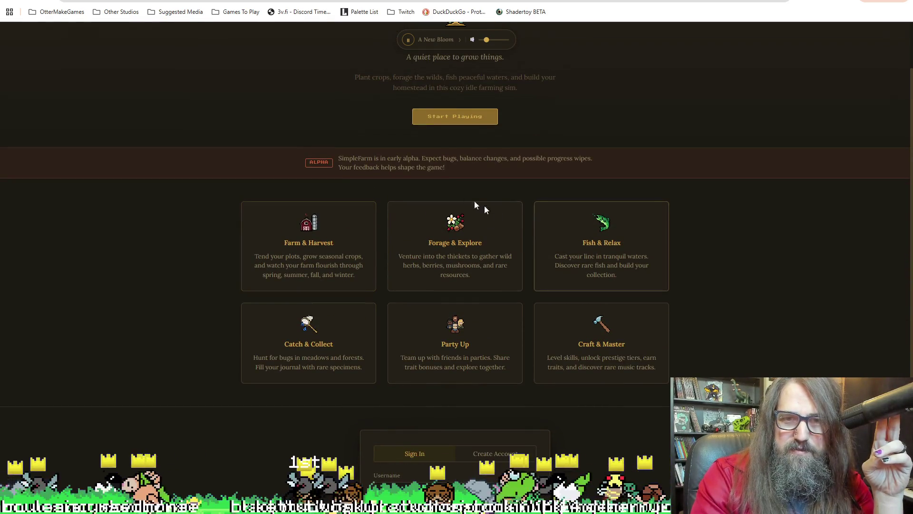
scroll(400, 250, "up", 1)
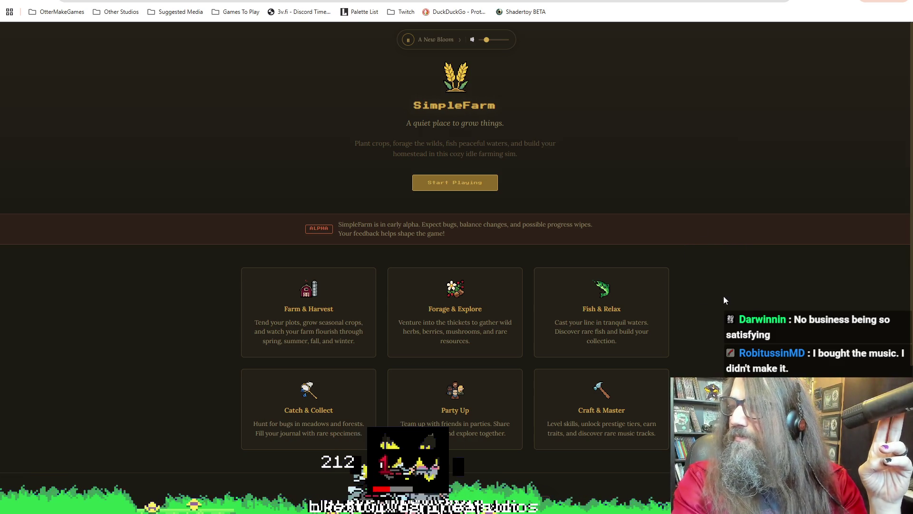
scroll(344, 307, "down", 3)
scroll(399, 286, "up", 2)
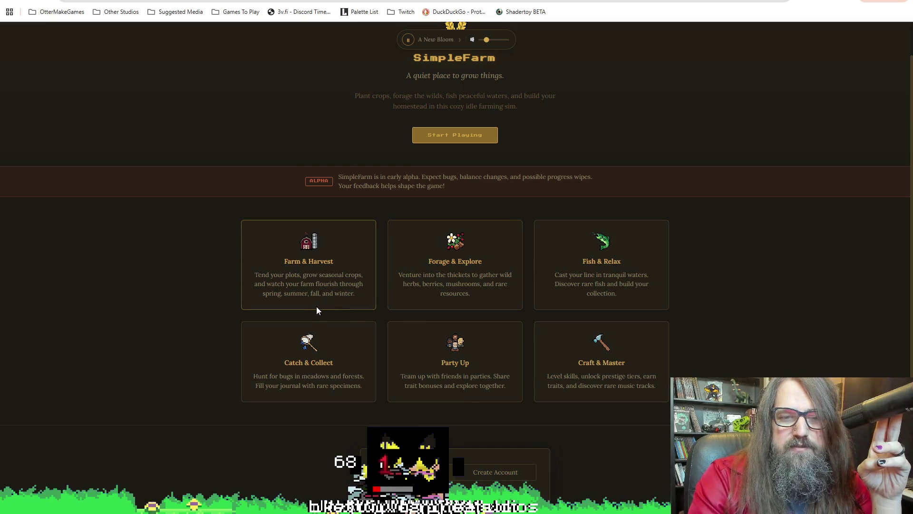
scroll(318, 305, "down", 1)
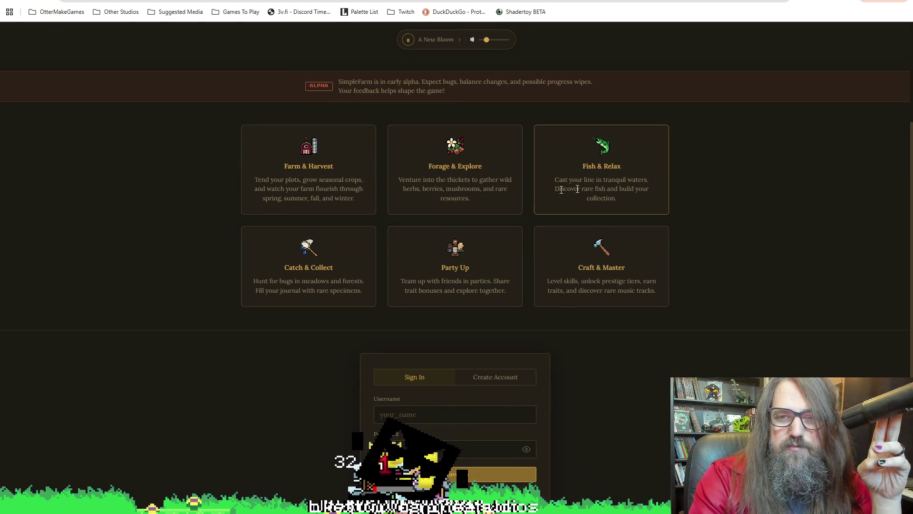
scroll(614, 293, "down", 1)
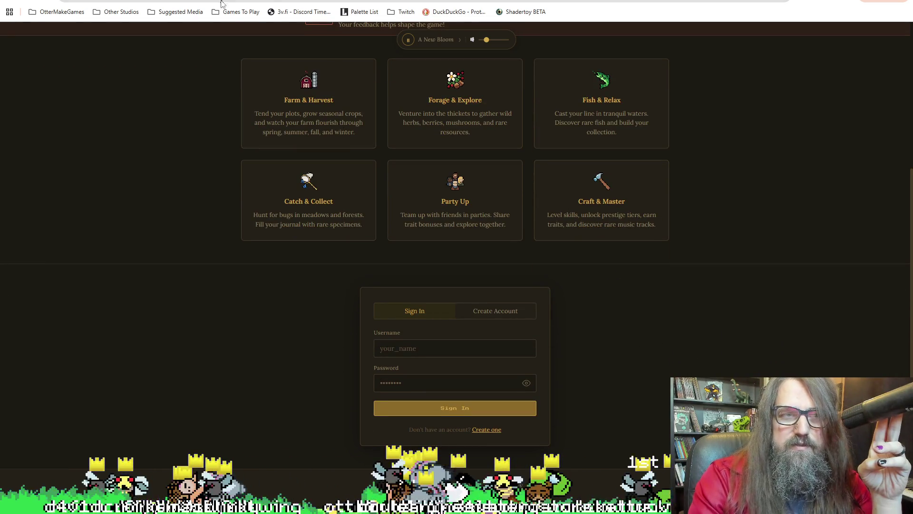
left_click(780, 2)
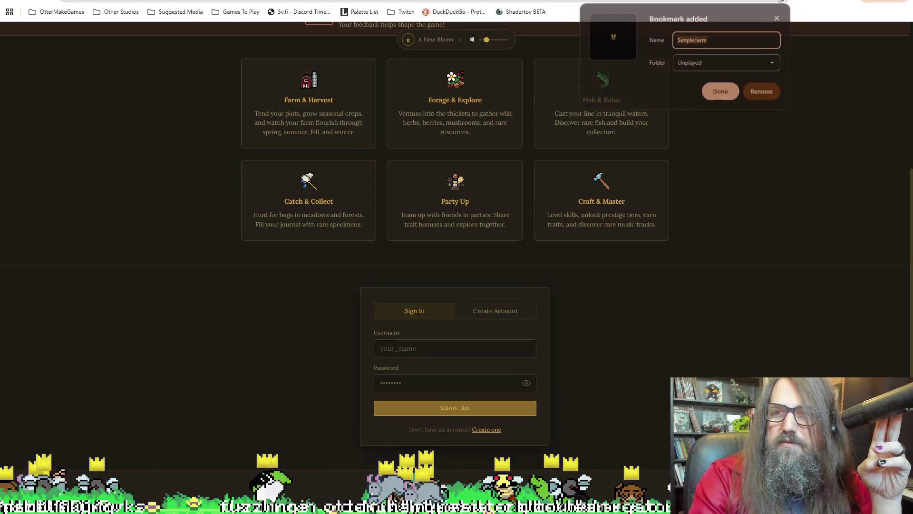
Confirm the SimpleFarm bookmark and switch back to the GameMaker project
left_click(714, 93)
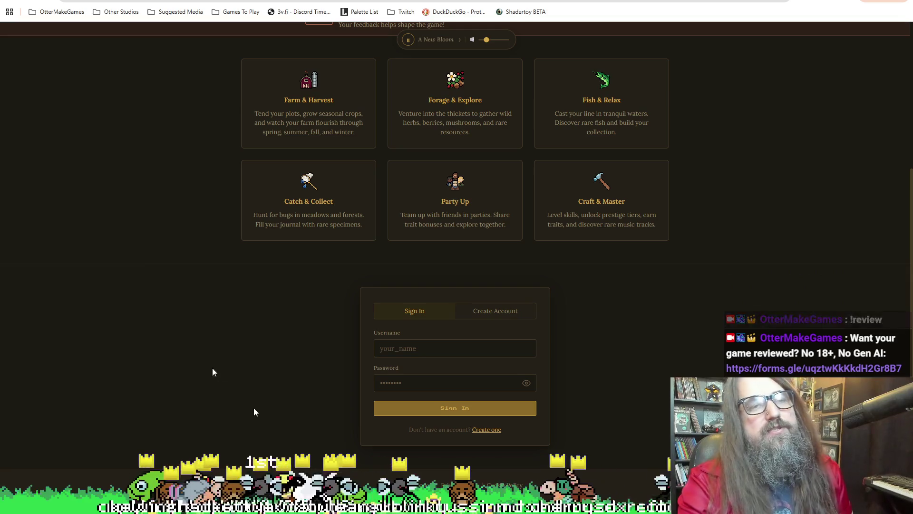
scroll(190, 190, "up", 3)
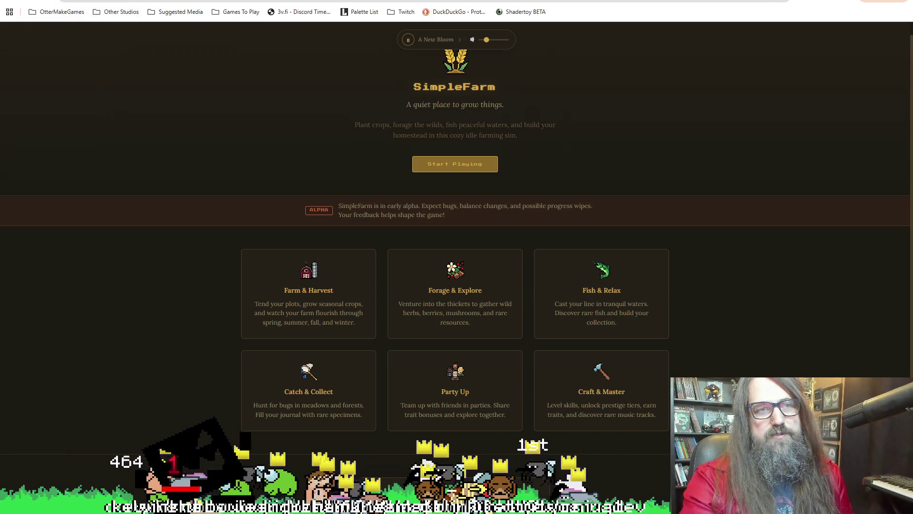
key("alt+Tab")
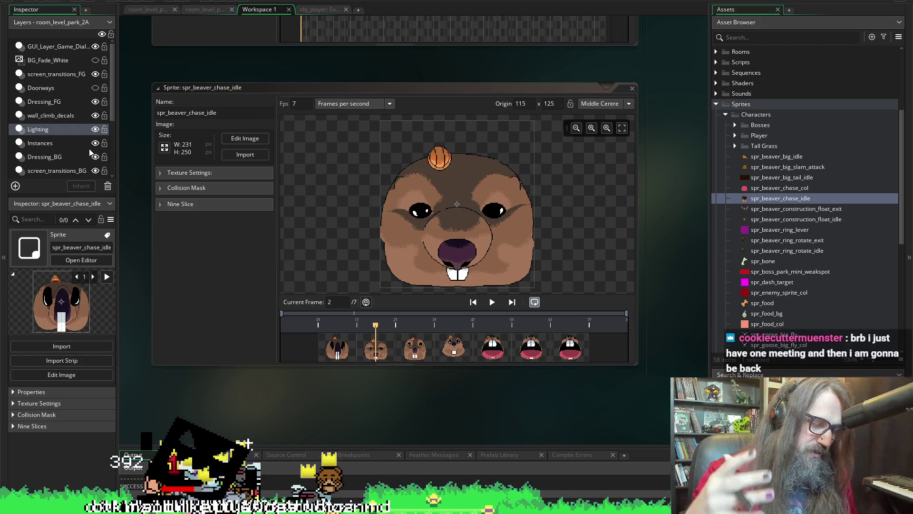
Preview the beaver chase idle animation, stop on frame 2 and open it in the image editor
left_click(492, 302)
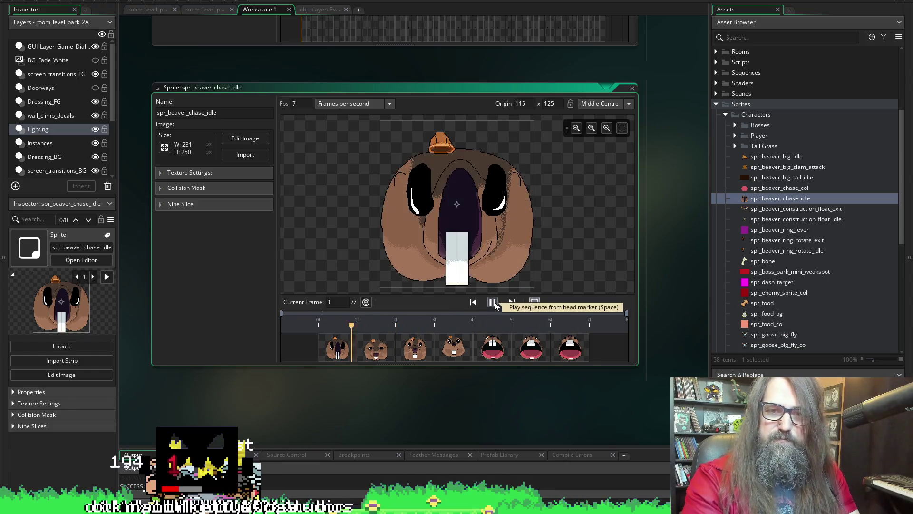
left_click(494, 302)
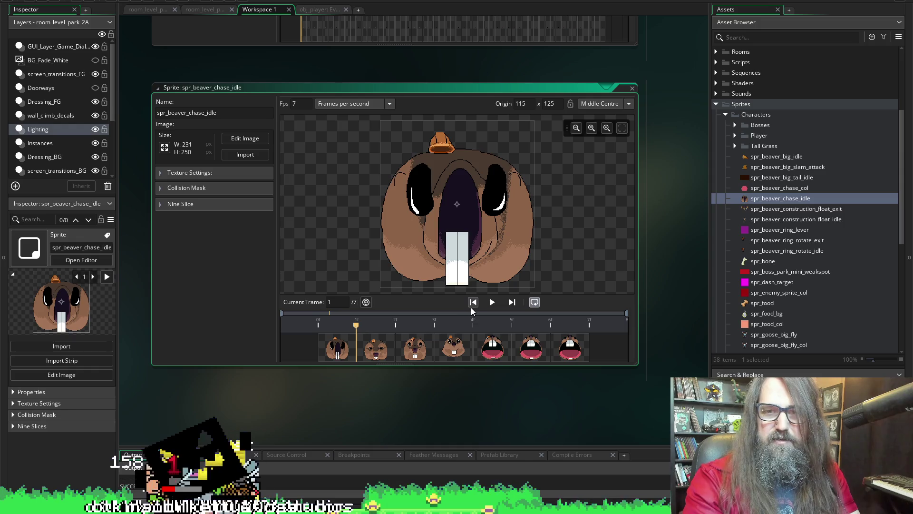
left_click(492, 303)
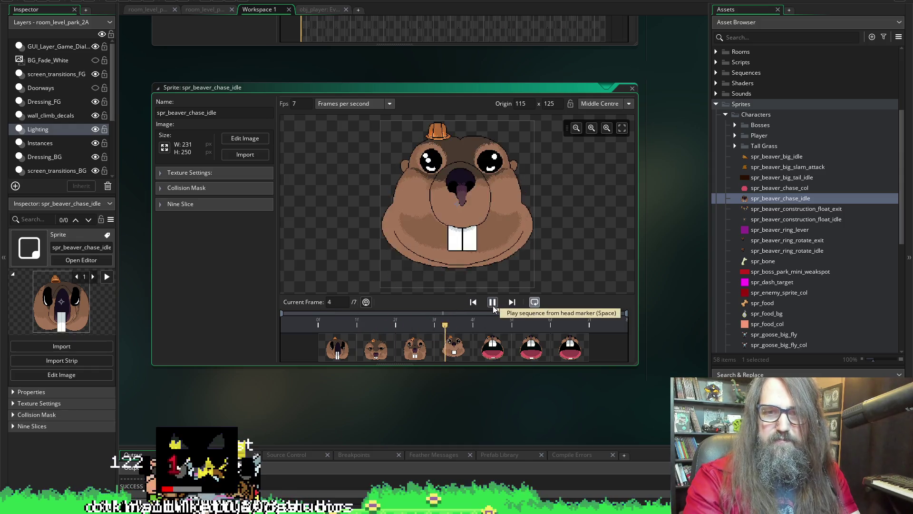
left_click(393, 349)
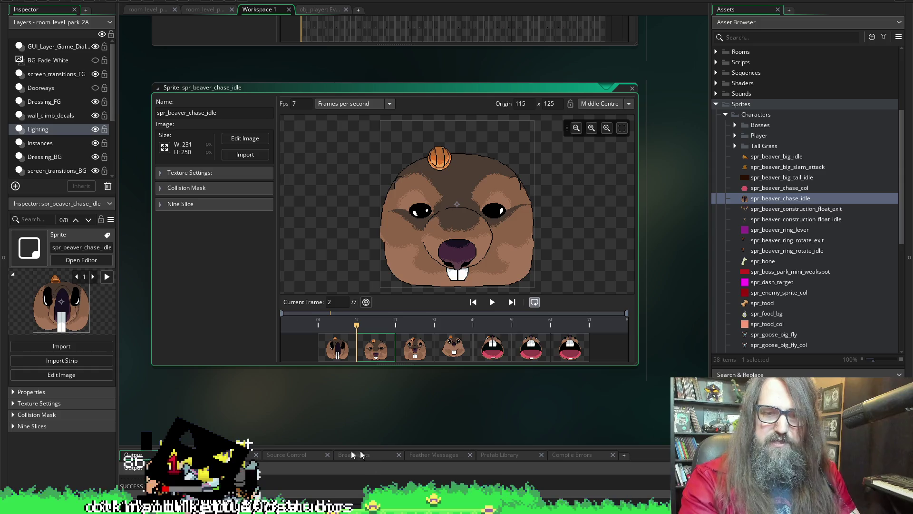
double_click(376, 348)
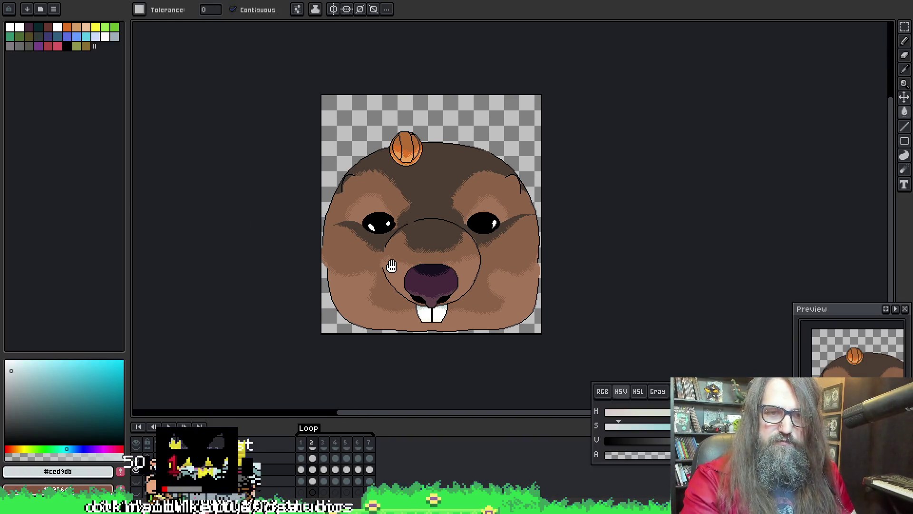
scroll(349, 222, "up", 3)
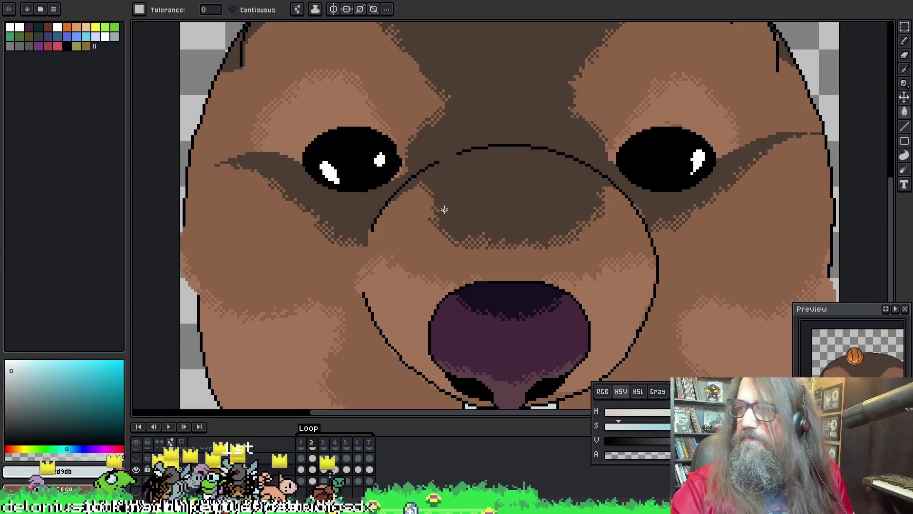
mouse_move(381, 190)
left_mouse_down()
mouse_move(371, 135)
mouse_move(367, 146)
left_mouse_up()
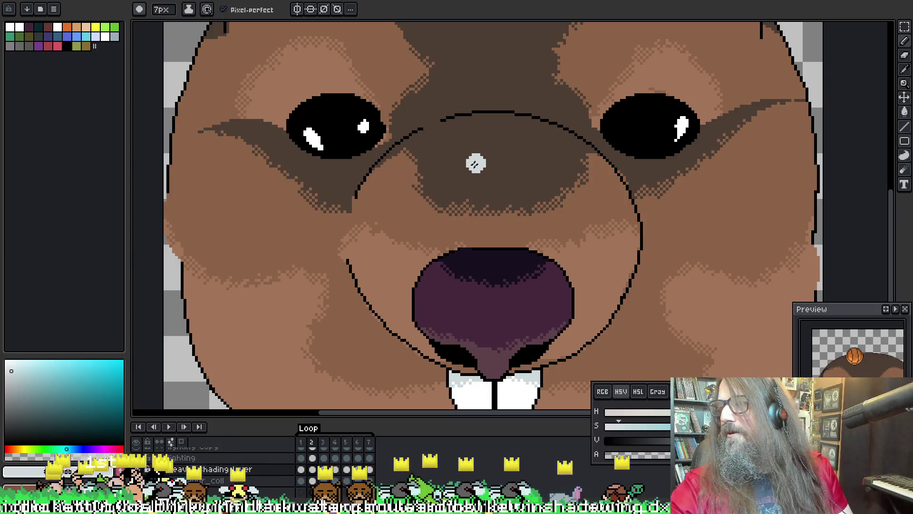
Pan over the beaver's right cheek and sample brown, then black from the face outline
key("space")
mouse_move(517, 168)
left_mouse_down()
mouse_move(418, 183)
mouse_move(395, 57)
left_mouse_up()
left_click_drag(666, 218, 656, 177)
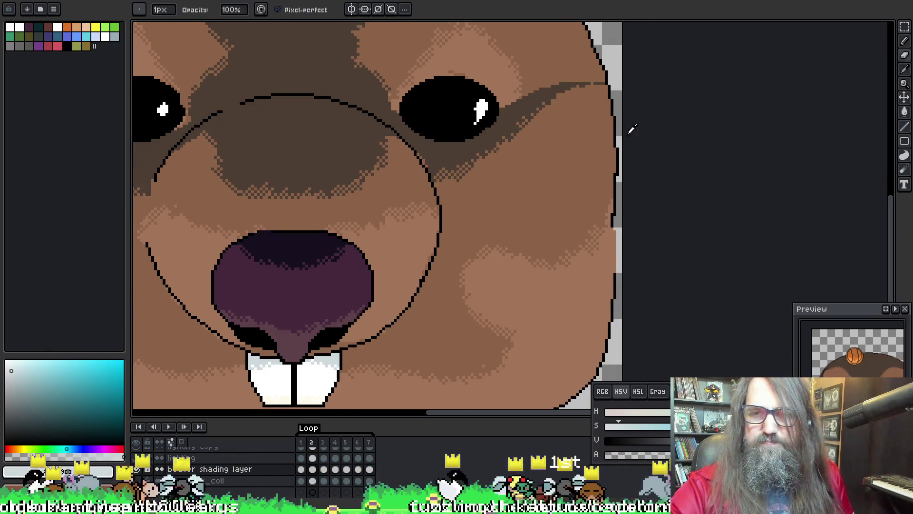
left_click(611, 231, "alt")
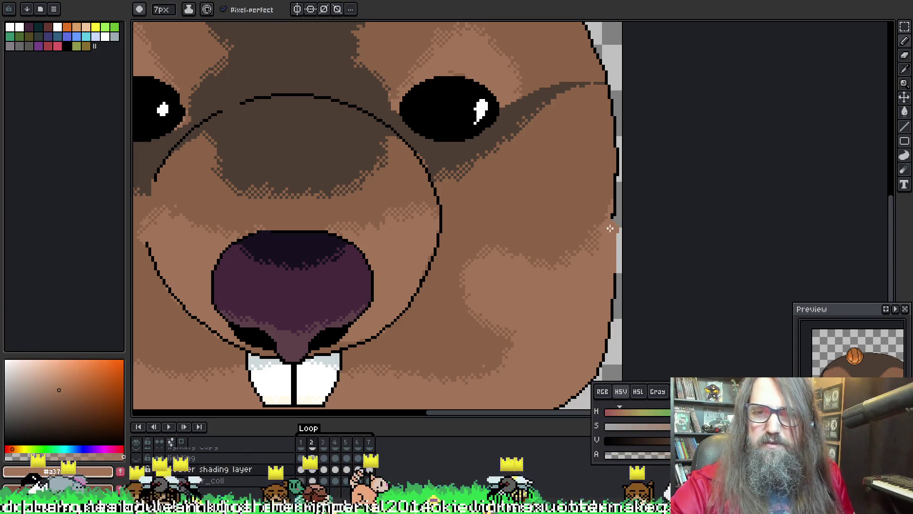
left_click(613, 220, "alt")
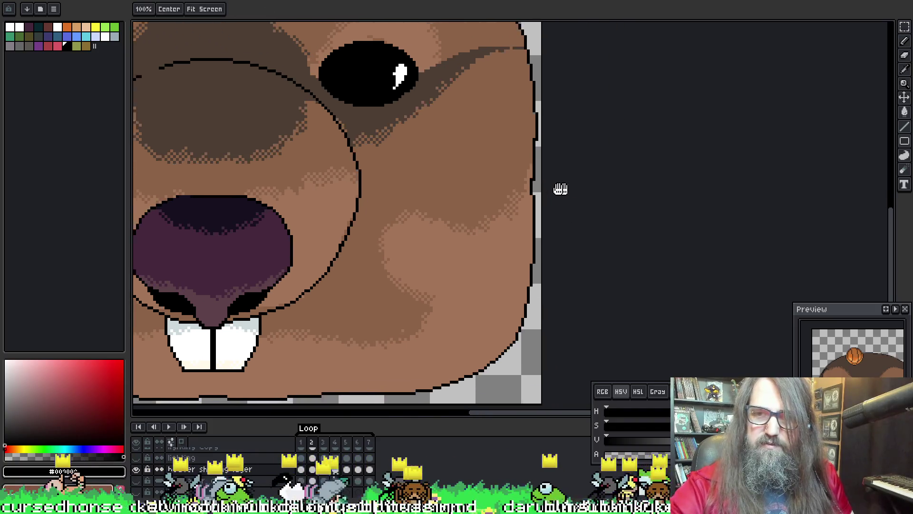
Bring the right side of the face into view and settle on the single-pixel pencil
left_click_drag(683, 188, 560, 221)
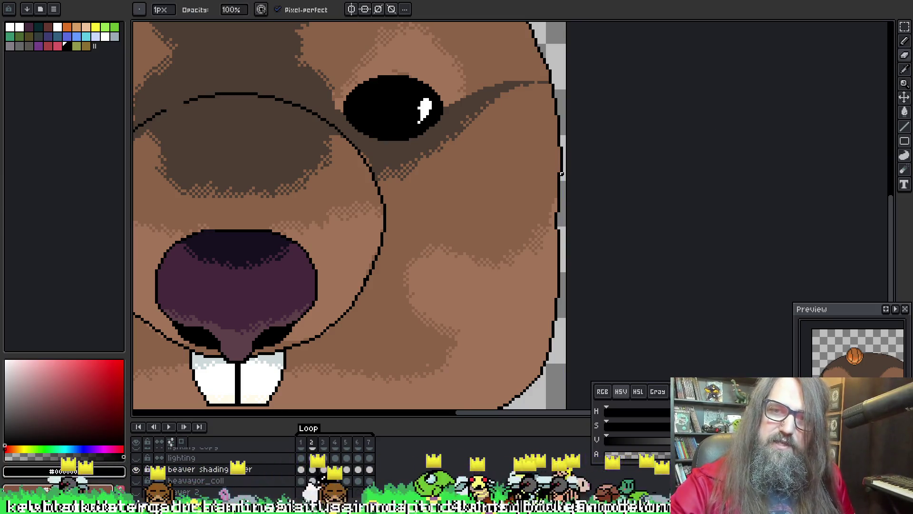
scroll(562, 174, "left", 5)
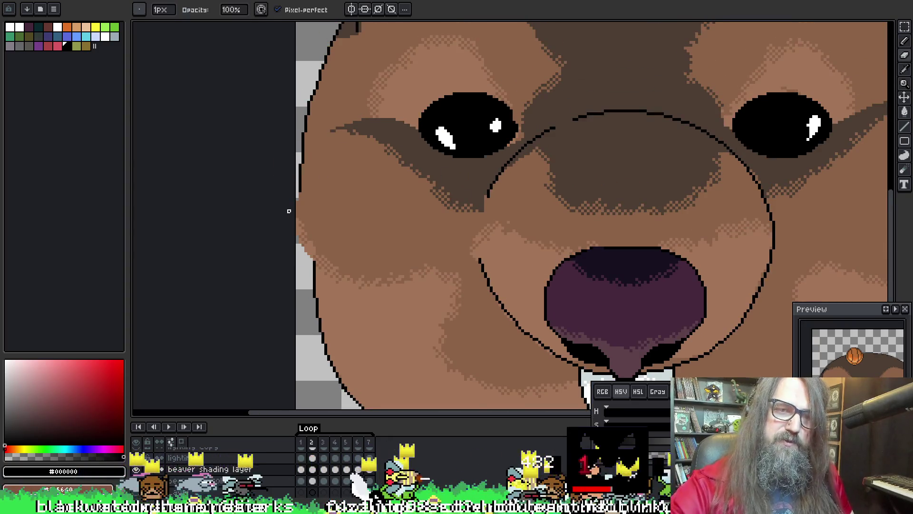
key("g")
key("e")
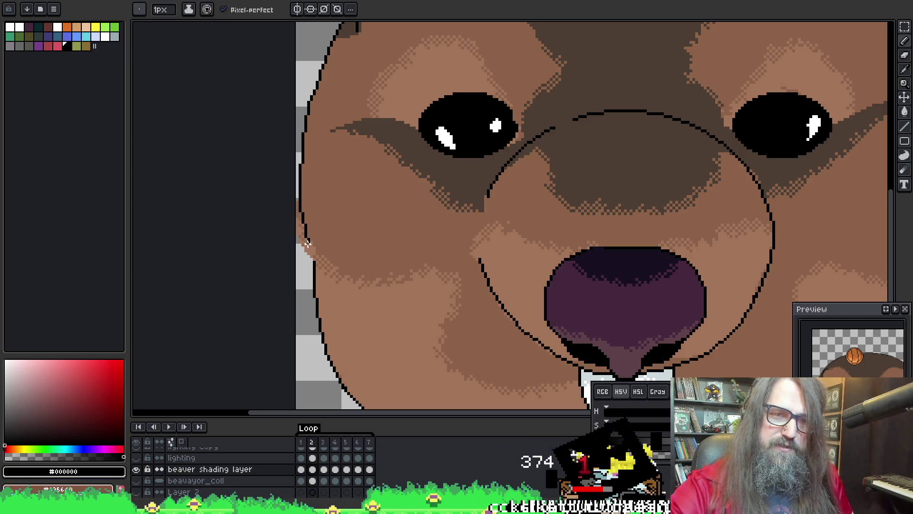
key("b")
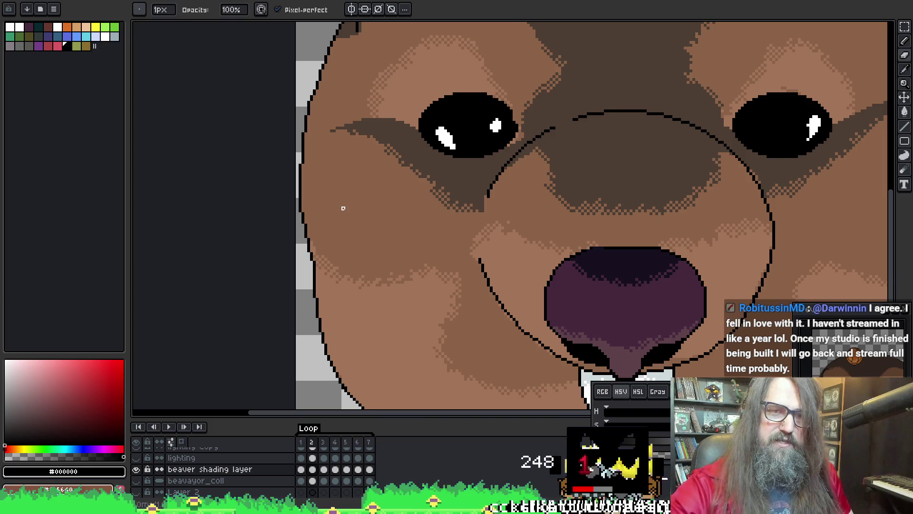
scroll(342, 207, "down", 3)
scroll(509, 168, "up", 2)
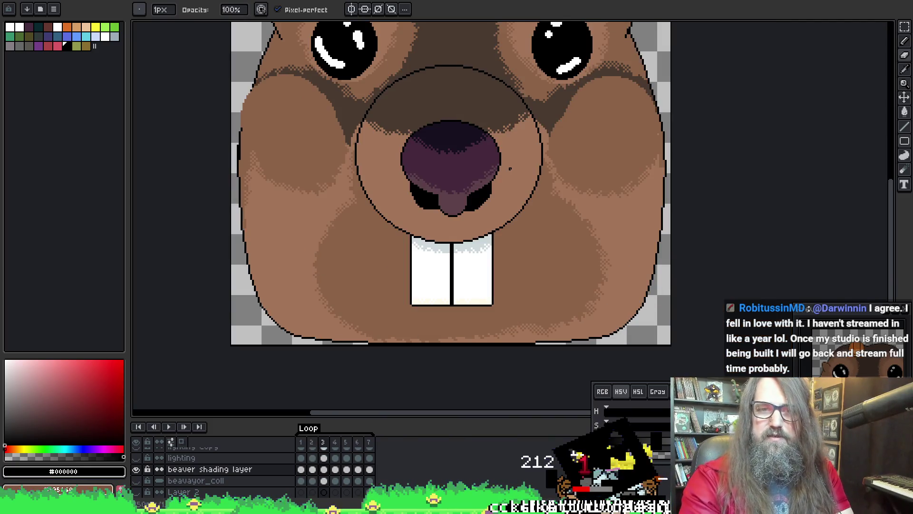
scroll(510, 168, "down", 2)
scroll(495, 157, "up", 1)
scroll(495, 157, "up", 1)
Move over the left cheek edge toward the ear with the eyedropper and 1px pencil ready
mouse_move(495, 157)
left_mouse_down()
mouse_move(514, 122)
mouse_move(567, 240)
left_mouse_up()
scroll(658, 179, "up", 1)
scroll(460, 215, "up", 2)
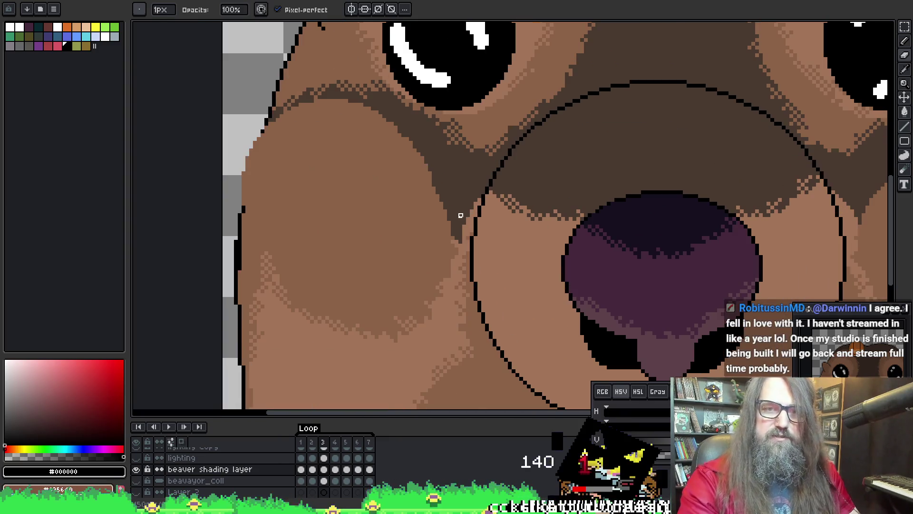
scroll(461, 215, "down", 1)
scroll(368, 224, "up", 1)
key("i")
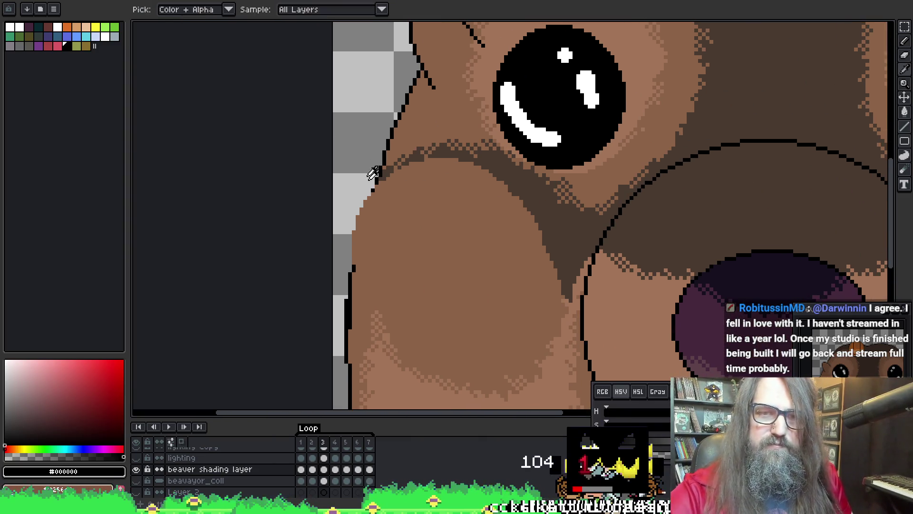
key("b")
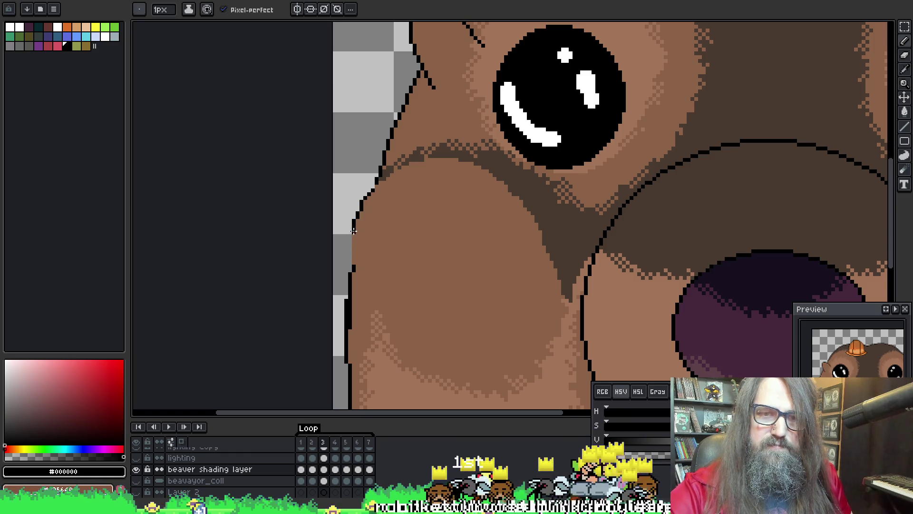
left_click_drag(382, 223, 383, 214)
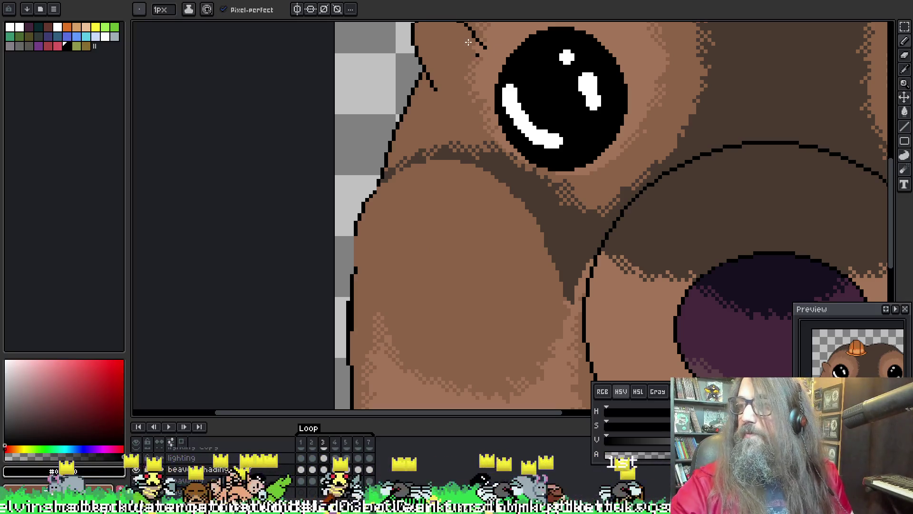
left_click_drag(397, 200, 410, 189)
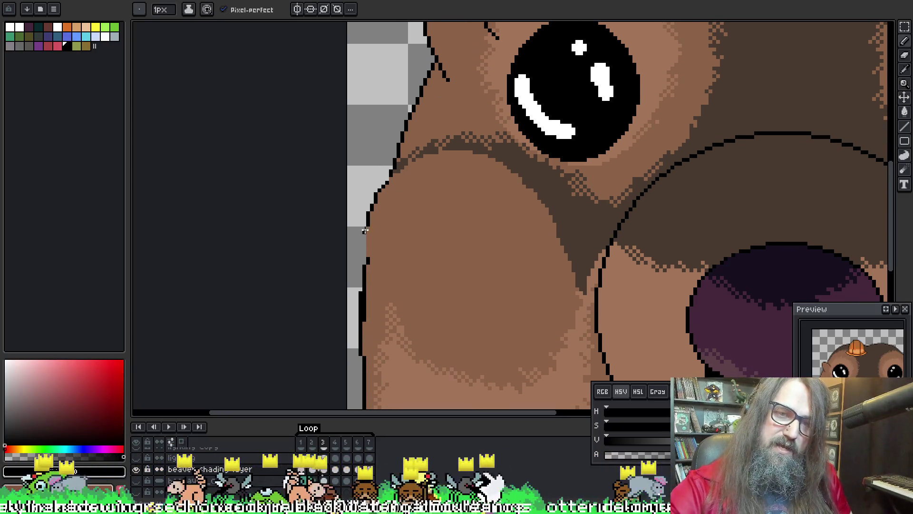
left_click_drag(364, 258, 369, 216)
Touch up the left cheek outline alternating black and skin brown, then save the sprite
left_click(382, 215, "alt")
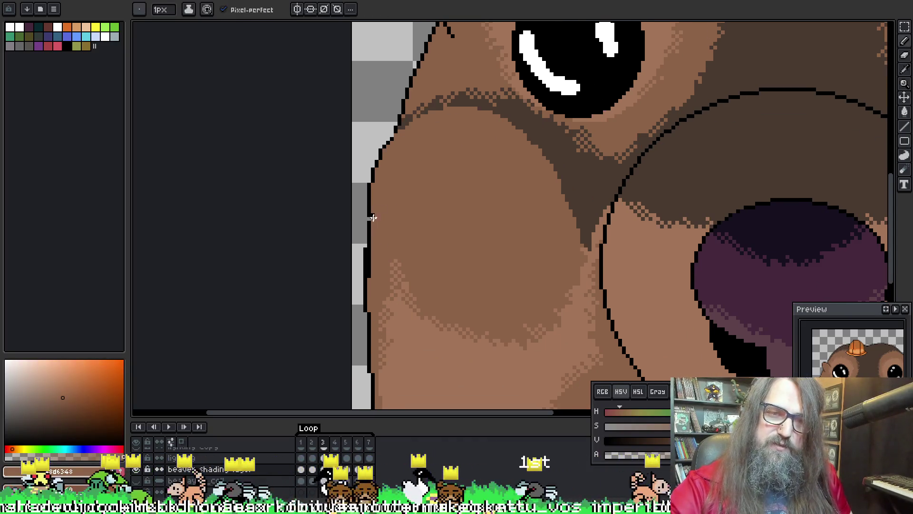
left_click(370, 216, "alt")
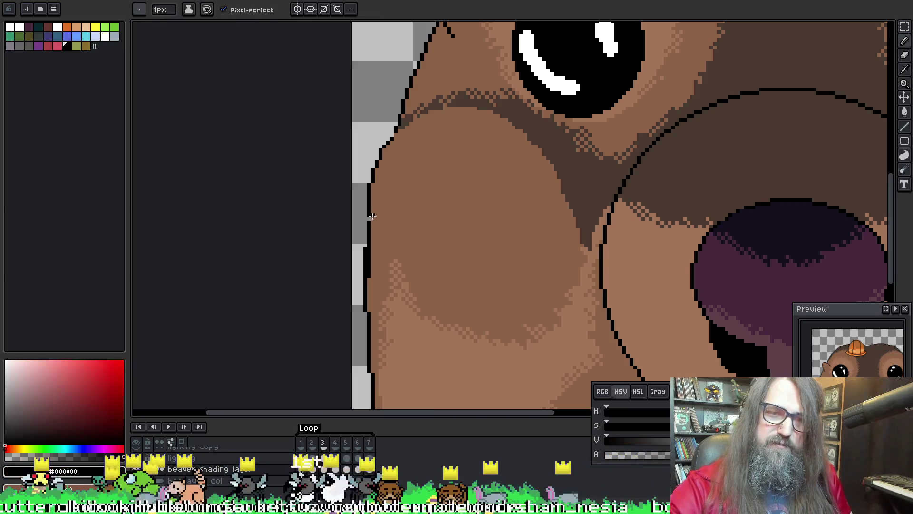
left_click(377, 206, "alt")
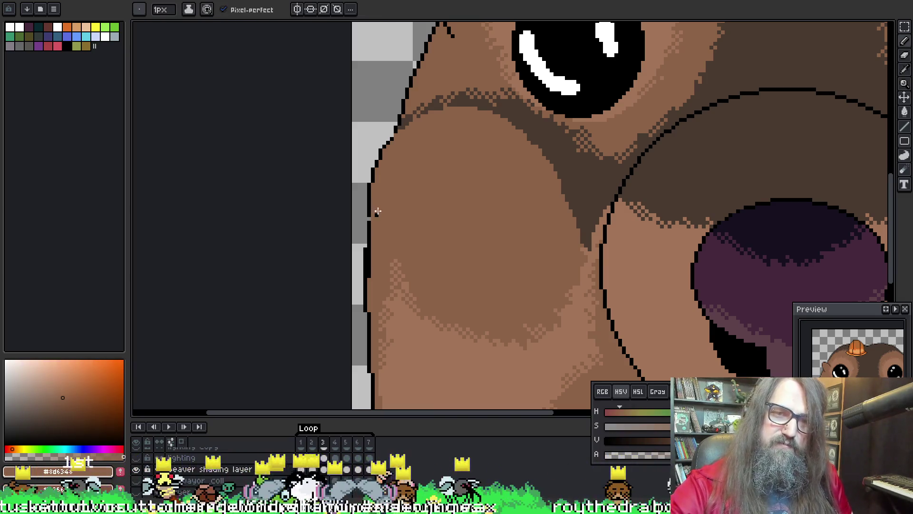
left_click(371, 217, "alt")
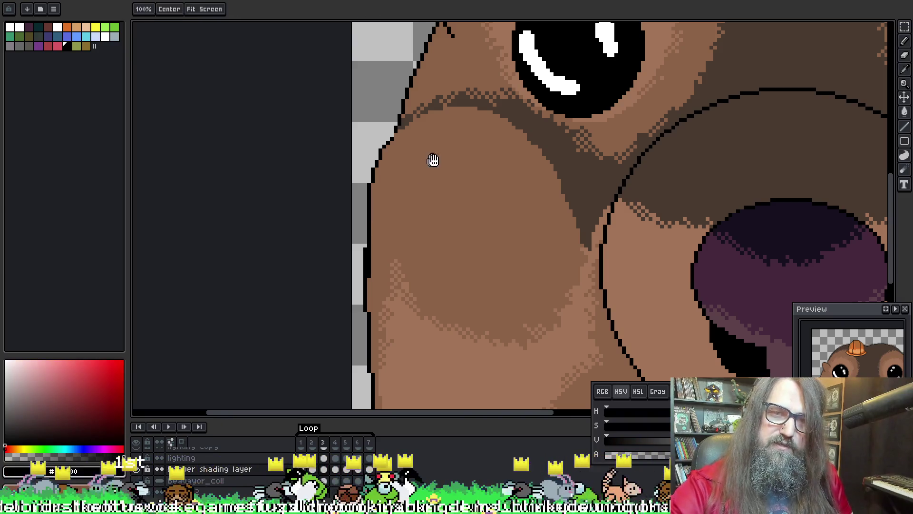
scroll(442, 122, "up", 3)
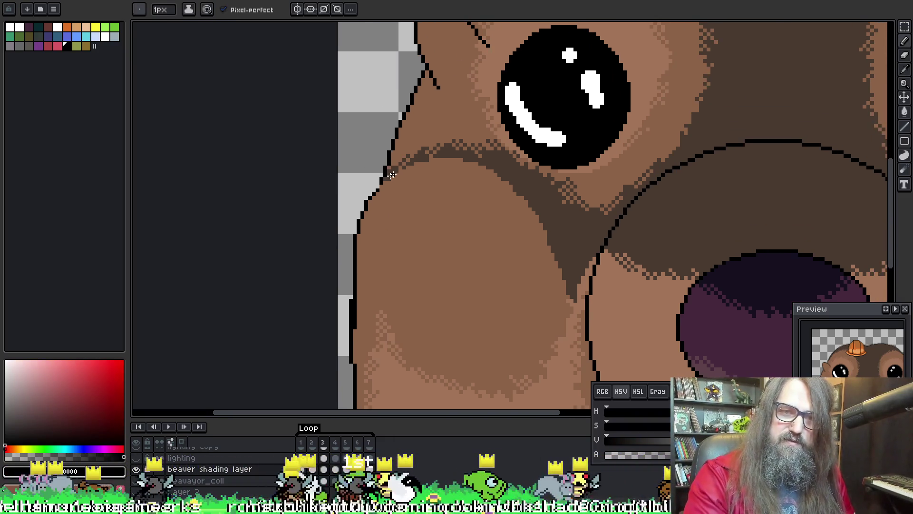
scroll(392, 173, "up", 2)
scroll(384, 197, "down", 2)
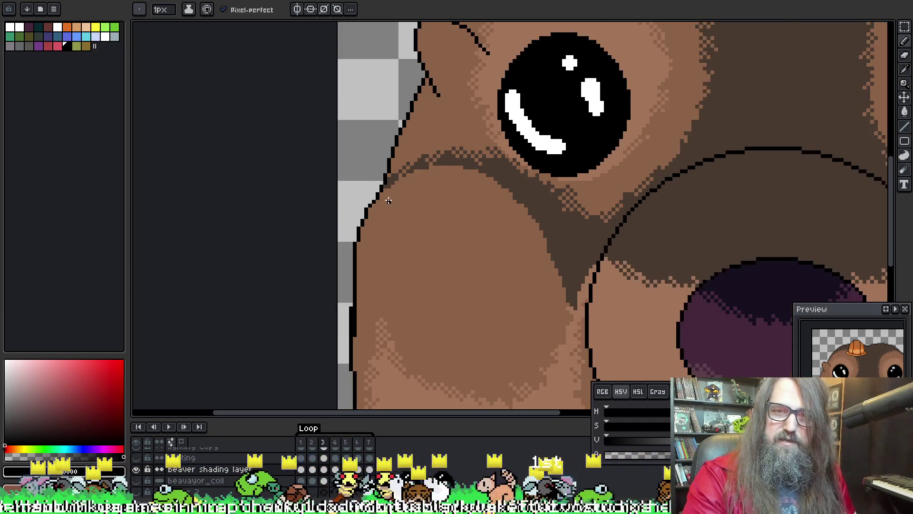
scroll(373, 199, "up", 2)
key("alt")
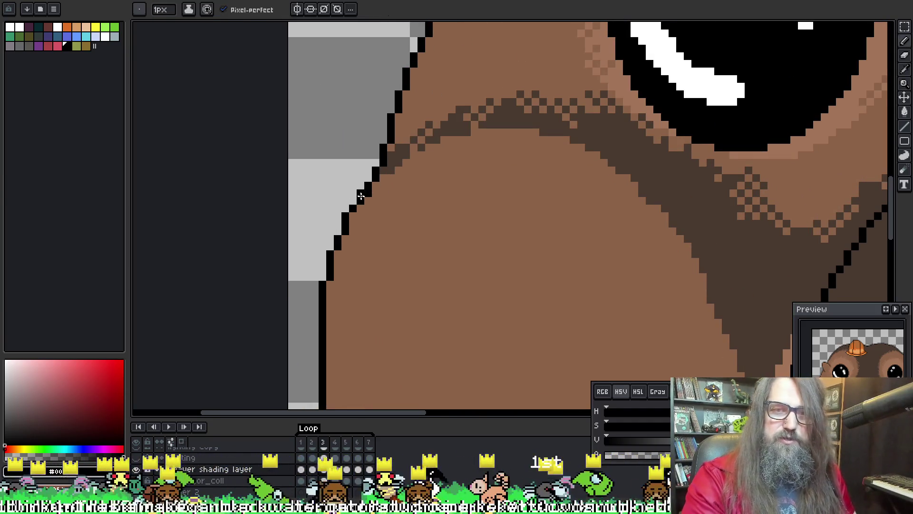
left_click(371, 200, "alt")
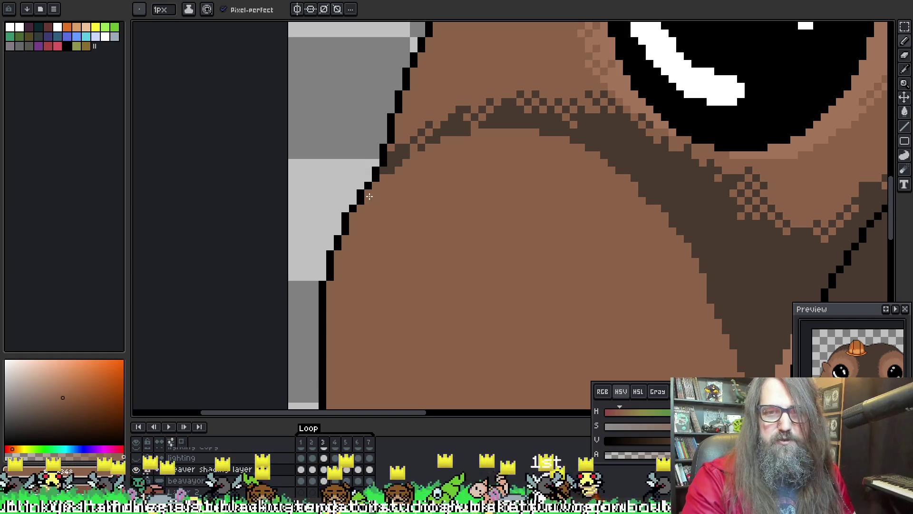
key("ctrl+s")
scroll(495, 224, "down", 2)
Pan to another part of the beaver face and return to the single-pixel pencil
left_click_drag(495, 224, 357, 243)
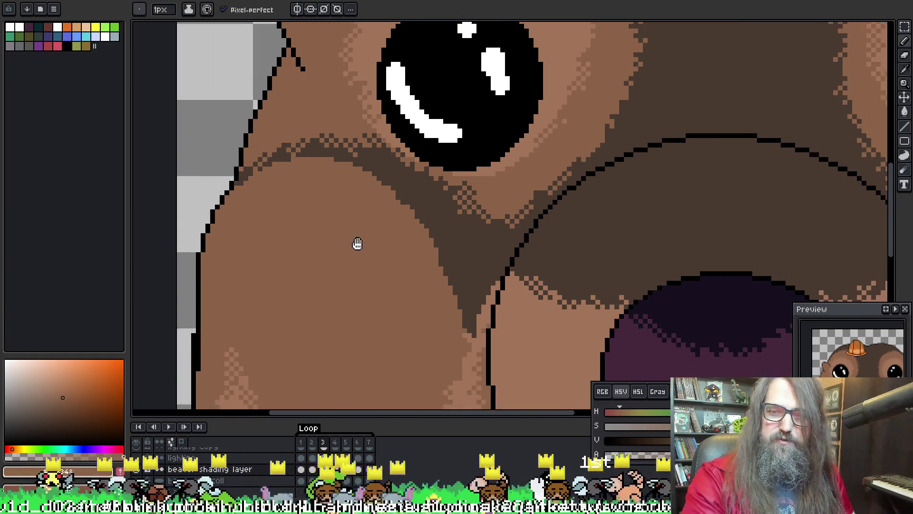
scroll(358, 244, "down", 3)
scroll(449, 255, "down", 1)
left_click_drag(426, 245, 370, 158)
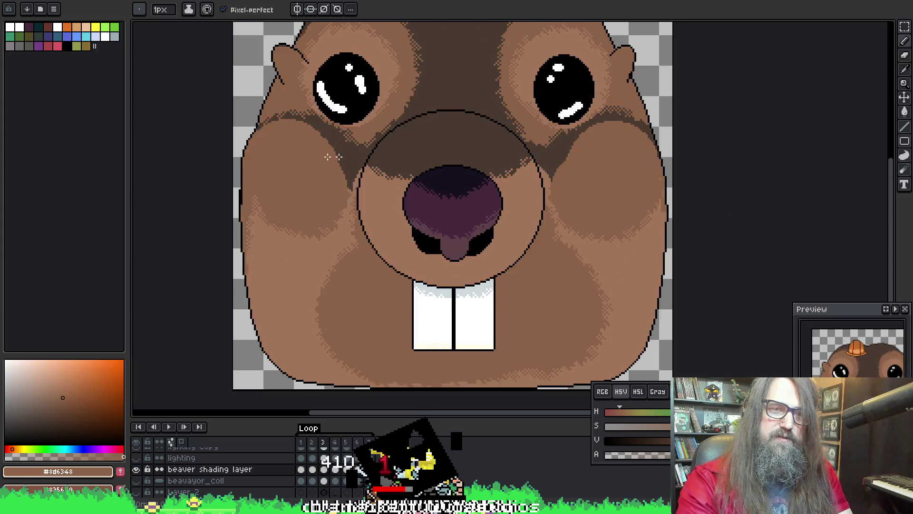
scroll(336, 157, "up", 2)
scroll(261, 163, "up", 2)
scroll(338, 232, "up", 2)
key("i")
key("b")
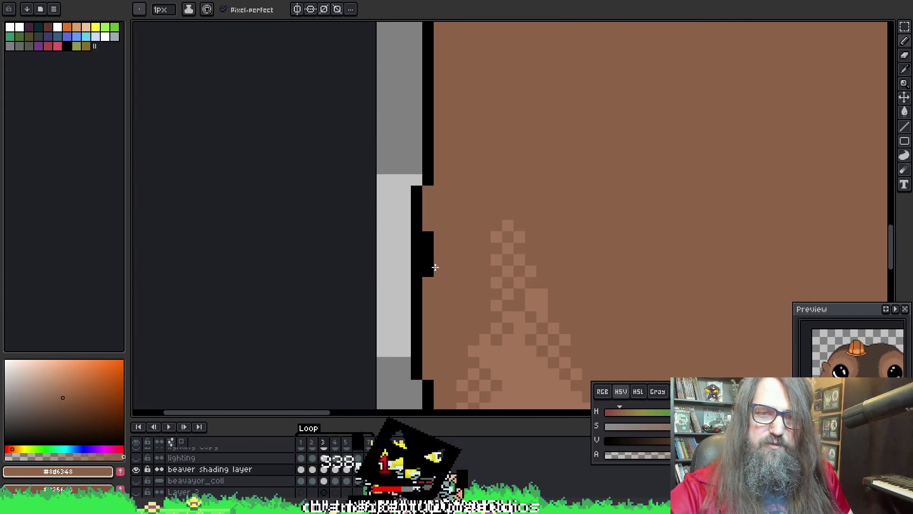
scroll(546, 204, "down", 2)
scroll(595, 210, "down", 1)
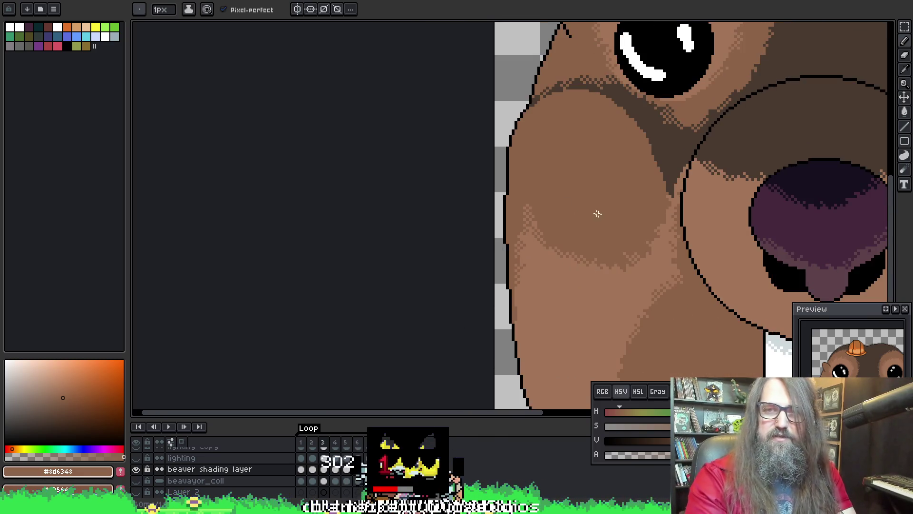
scroll(342, 204, "down", 2)
scroll(580, 204, "down", 1)
scroll(581, 203, "down", 1)
scroll(512, 241, "down", 1)
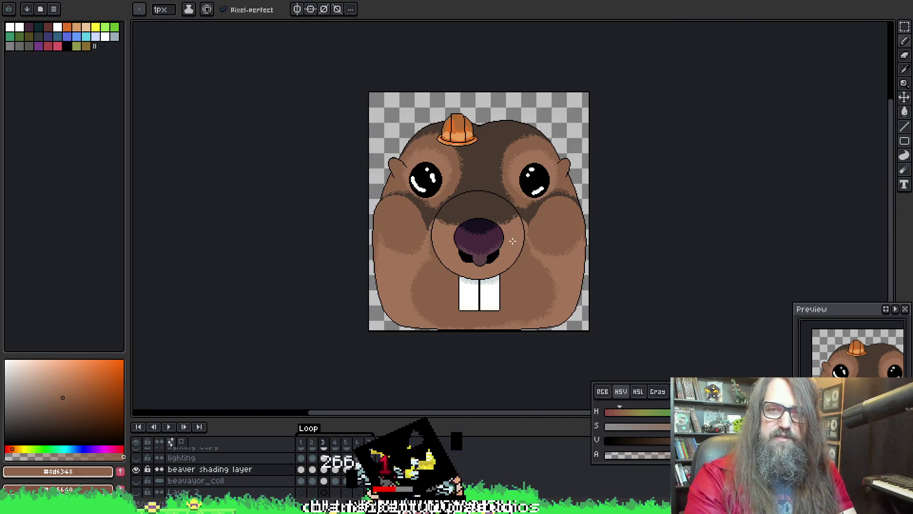
scroll(513, 241, "up", 1)
scroll(521, 293, "up", 1)
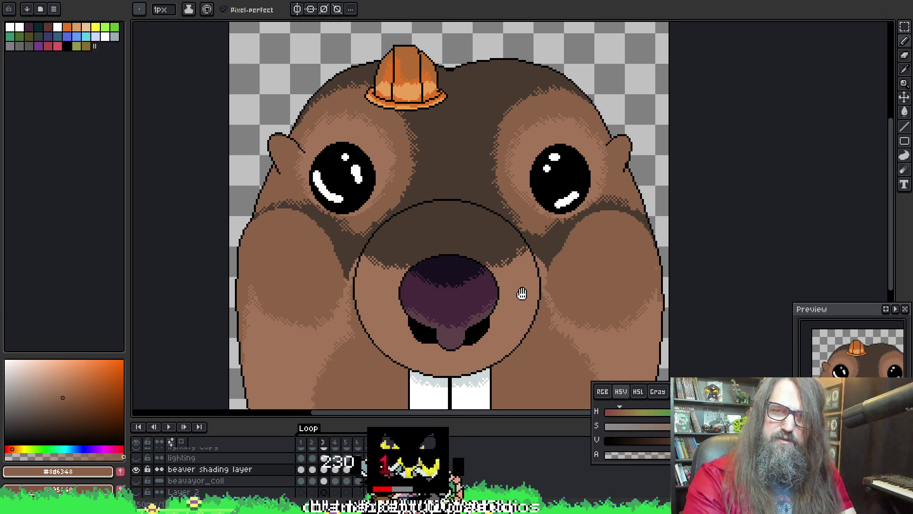
scroll(536, 288, "up", 1)
scroll(438, 71, "up", 2)
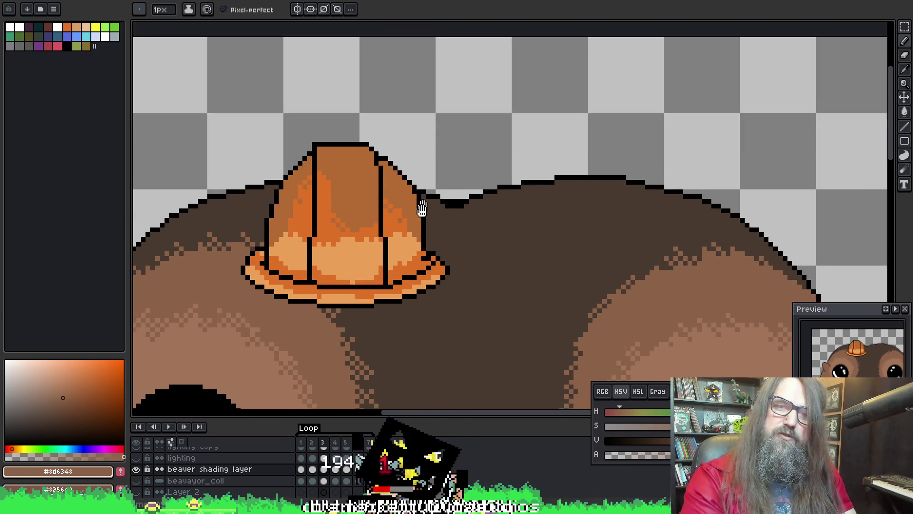
scroll(465, 183, "up", 1)
Erase and repaint the head outline beside the hard hat in eyedropped dark brown #493a30
key("alt")
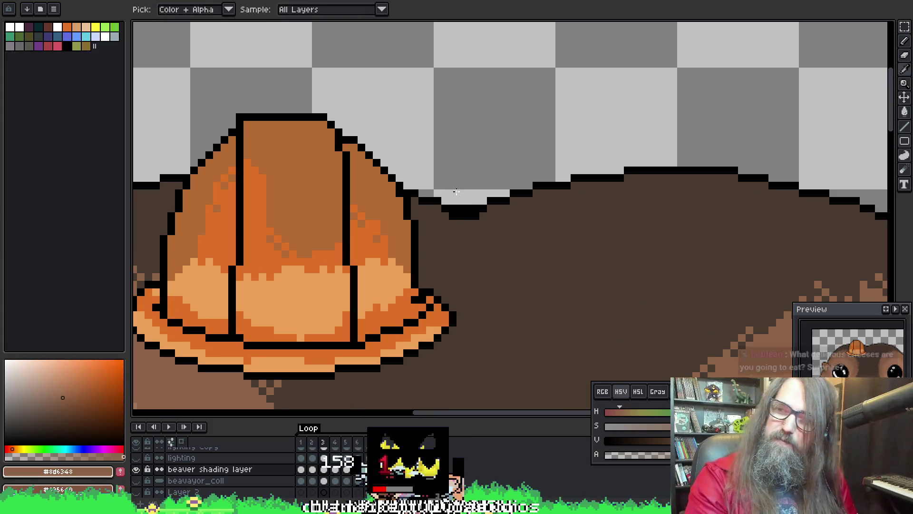
key("e")
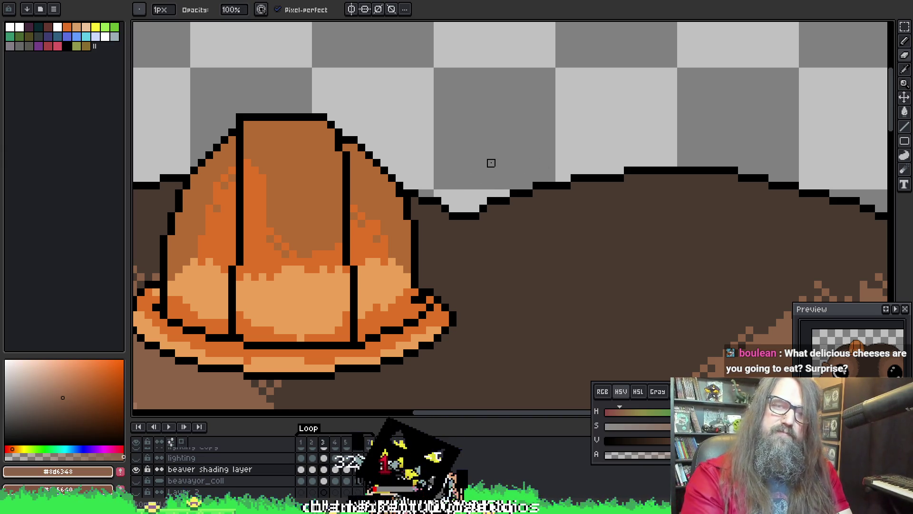
scroll(491, 163, "down", 2)
scroll(491, 163, "down", 3)
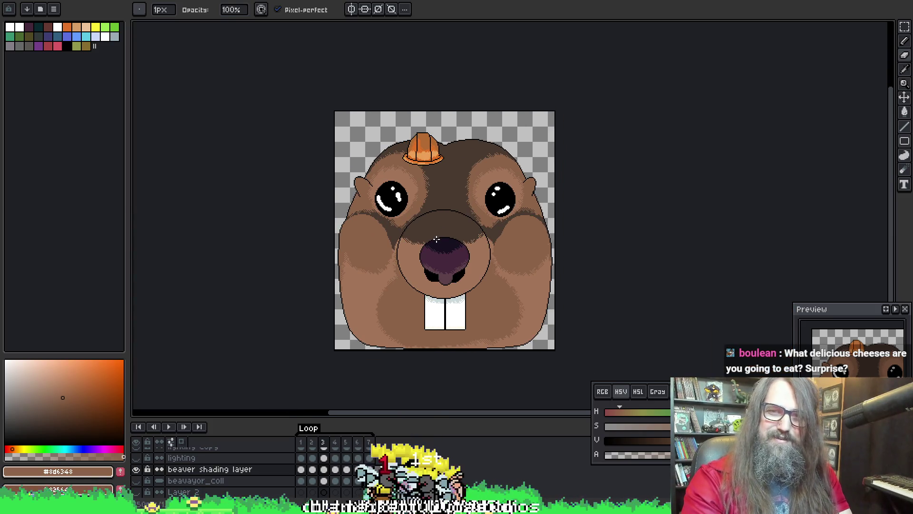
scroll(422, 182, "up", 4)
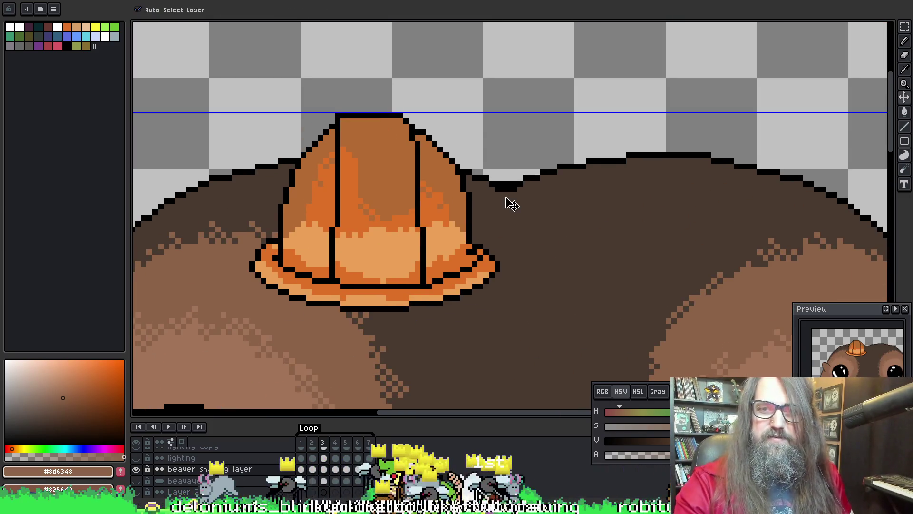
key("o")
left_click(495, 198)
key("b")
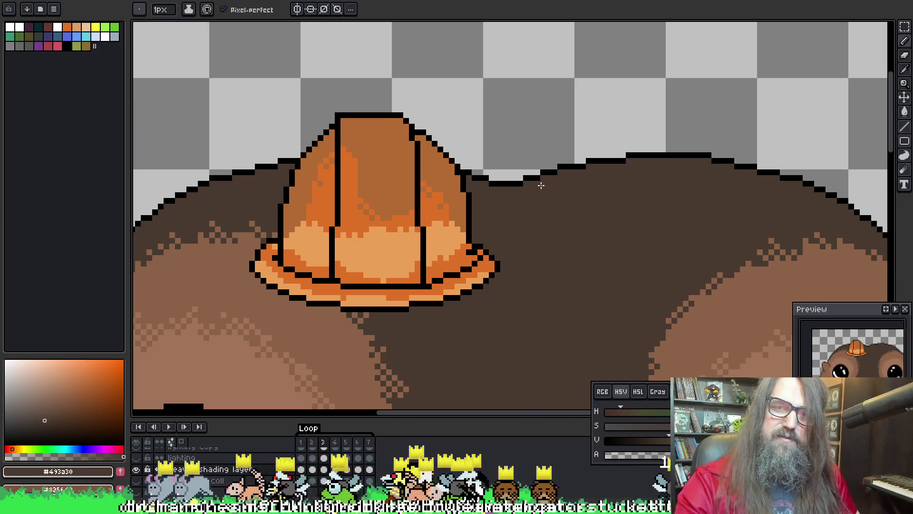
scroll(546, 241, "down", 2)
scroll(466, 71, "down", 1)
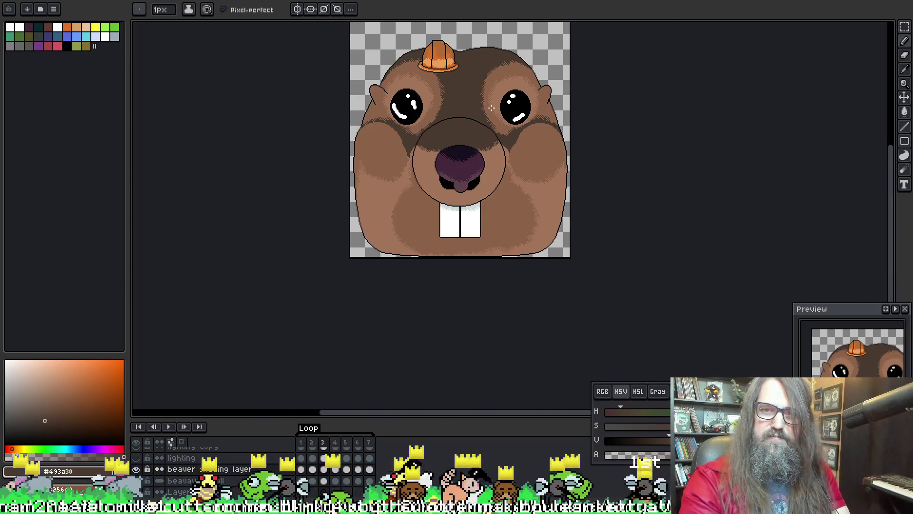
Step through the next animation frames and return to the open-mouthed frame 5
key("period")
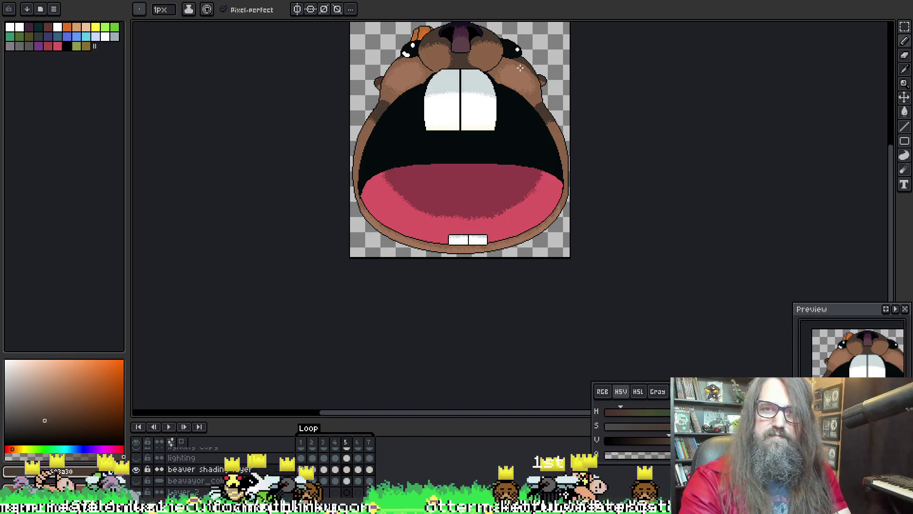
left_click_drag(522, 67, 513, 109)
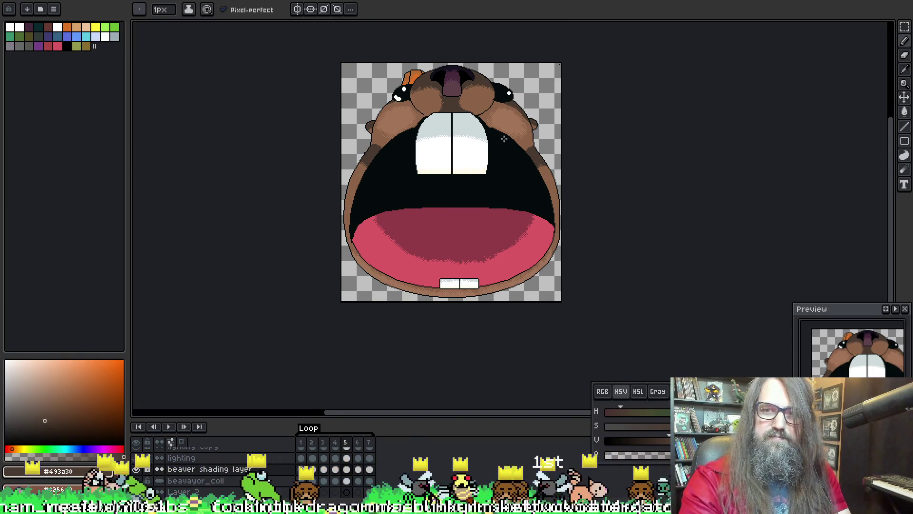
key("period")
key("period")
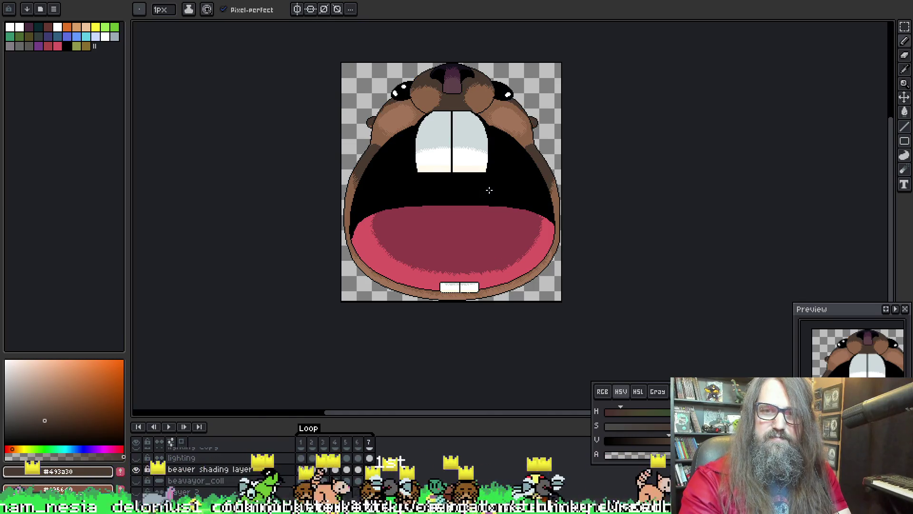
key("comma")
key("comma")
scroll(452, 265, "up", 3)
scroll(452, 248, "up", 1)
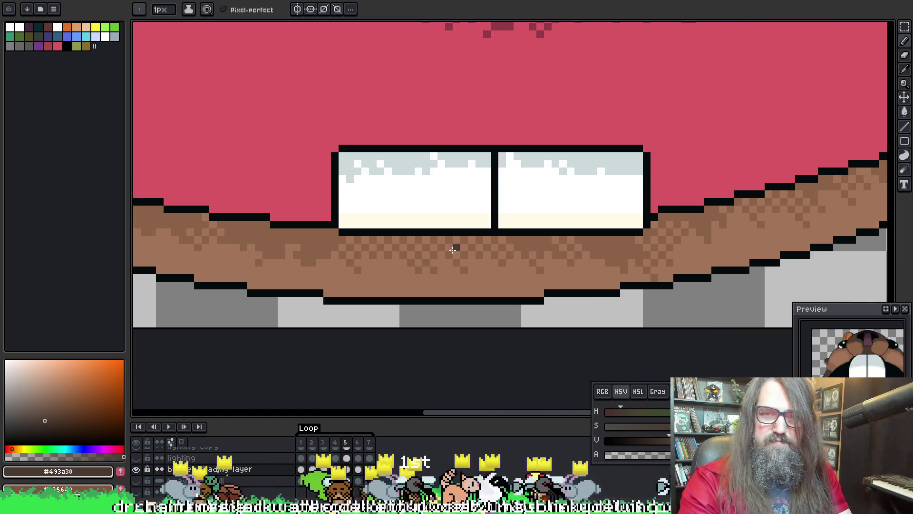
Paint a cream pixel above the bottom teeth, then step forward to frame 7 to inspect the lower teeth
left_click(353, 214, "alt")
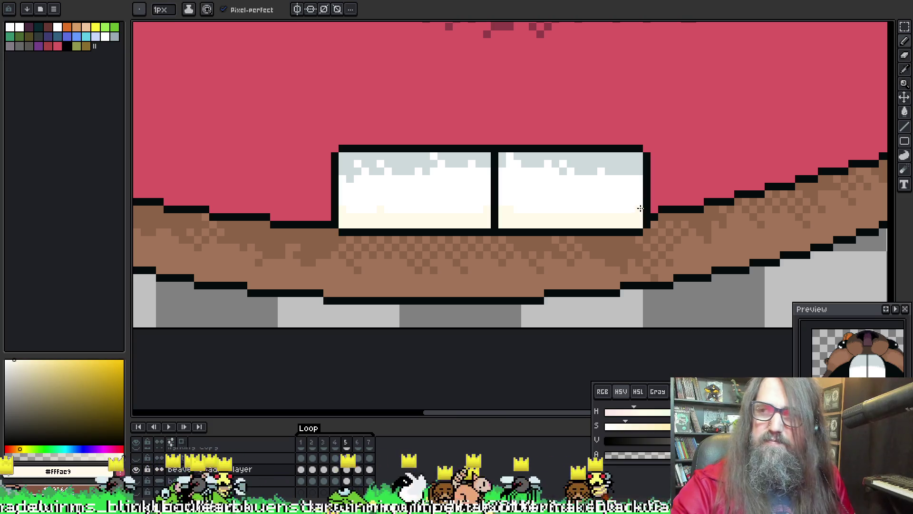
left_click_drag(479, 190, 510, 193)
left_click(508, 119)
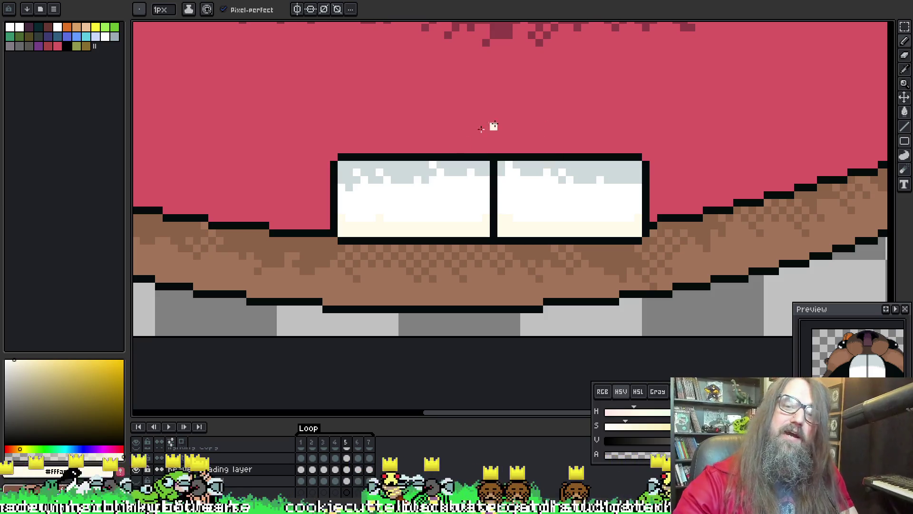
key("Right")
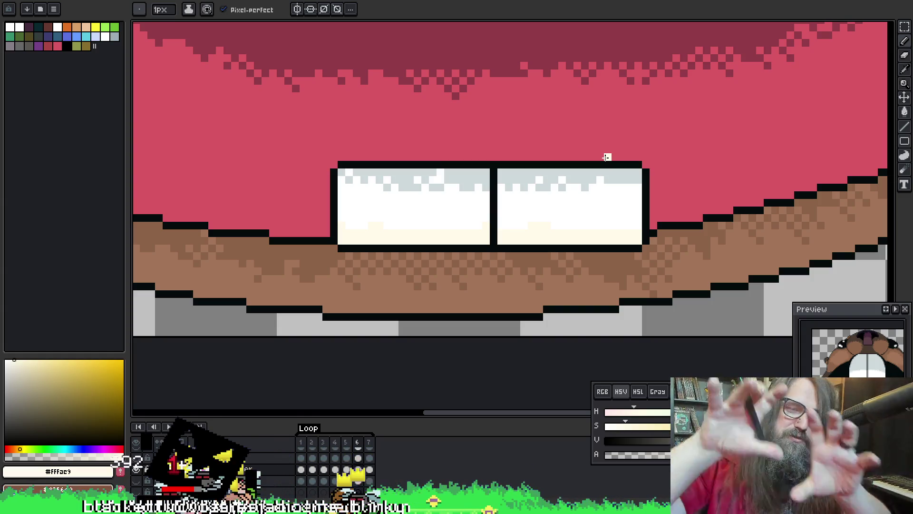
left_click_drag(736, 318, 606, 181)
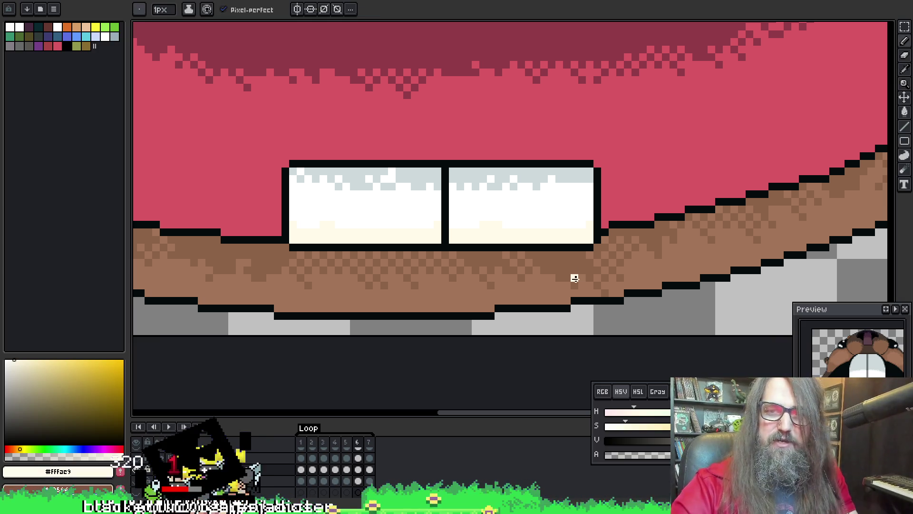
key("period")
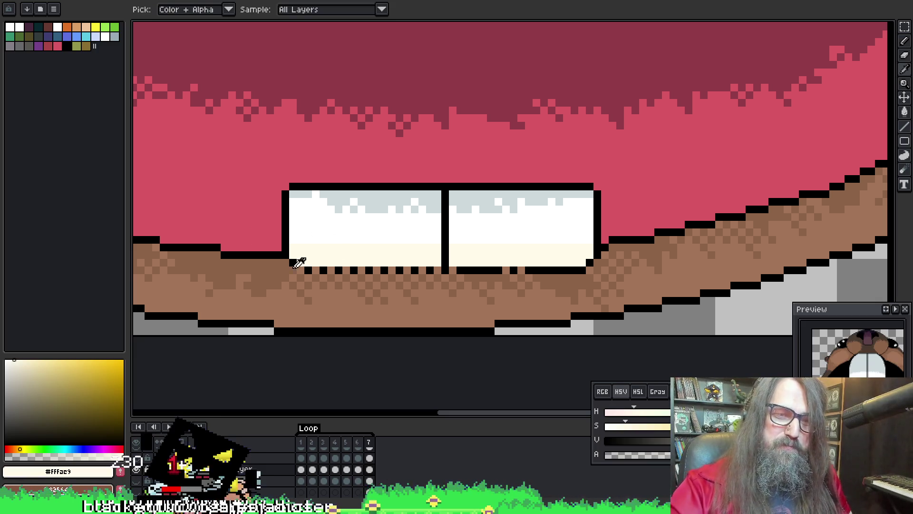
Clear the stray black pixels under the left tooth using black and fur brown
left_click(460, 270)
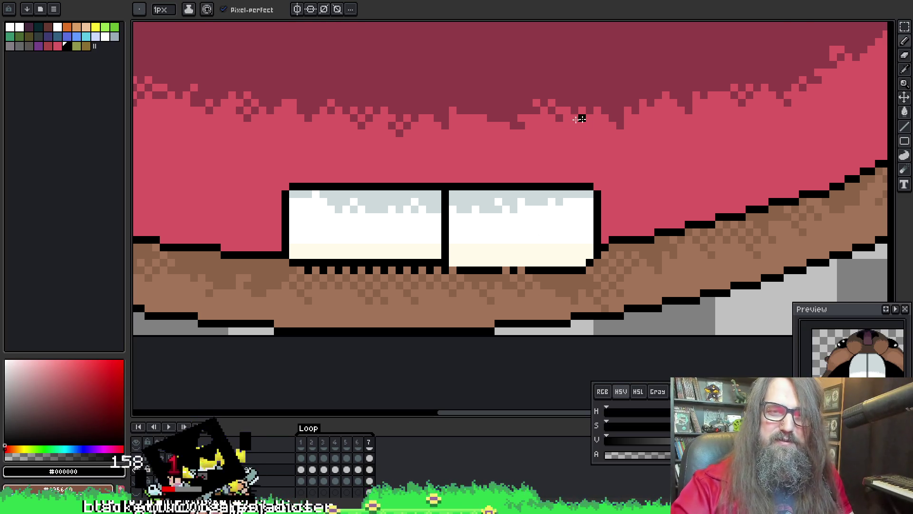
key("period")
key("comma")
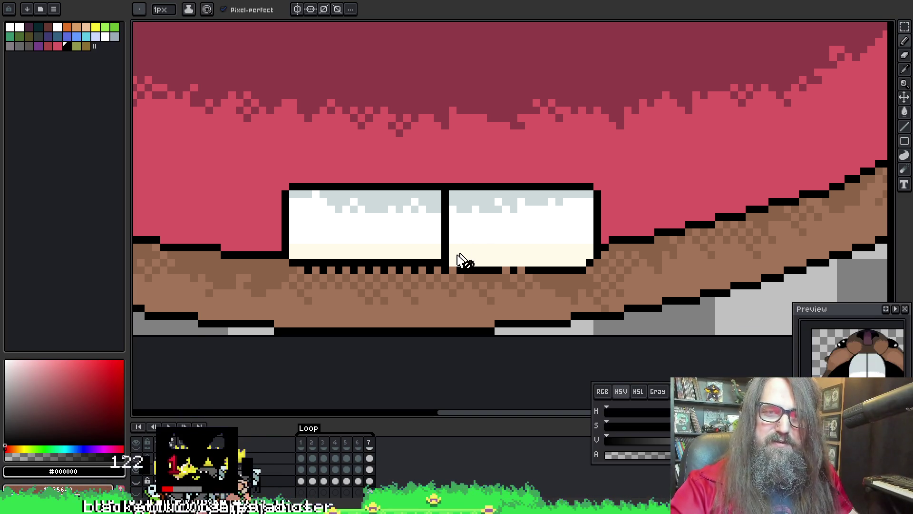
key("ctrl+z")
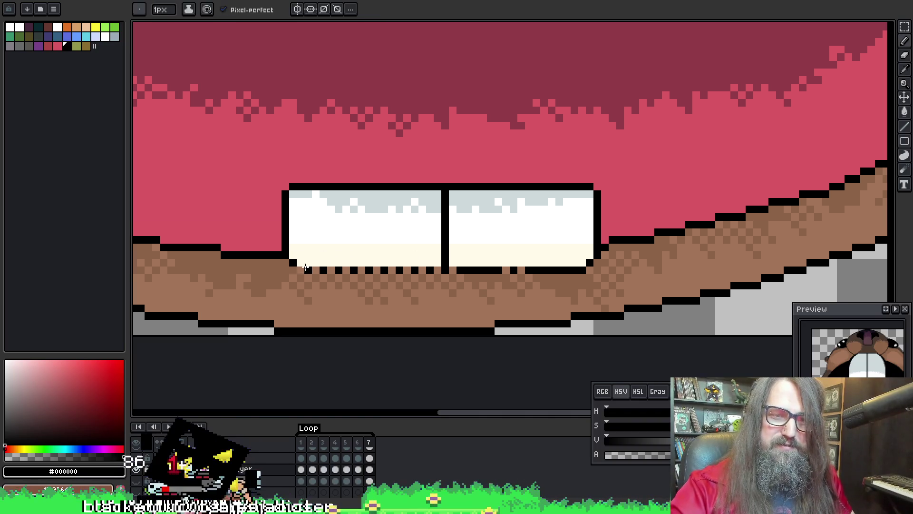
key("alt")
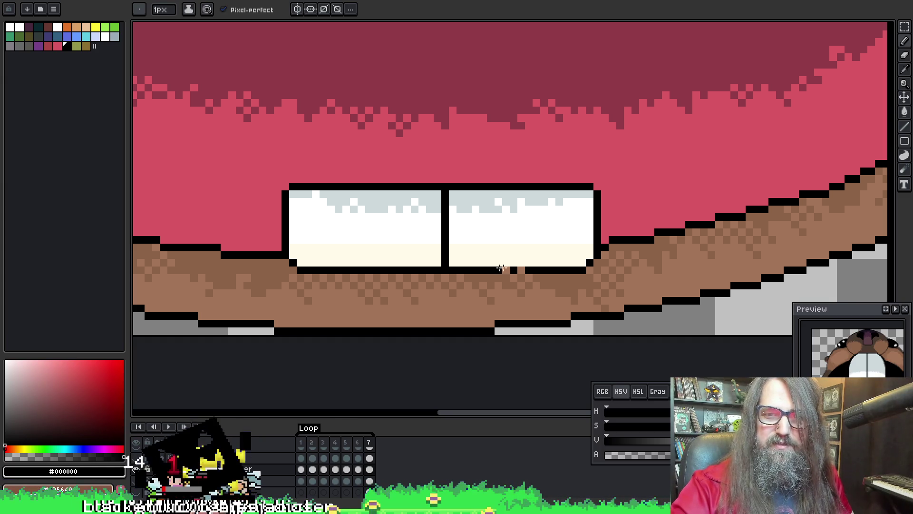
left_click(445, 275, "alt")
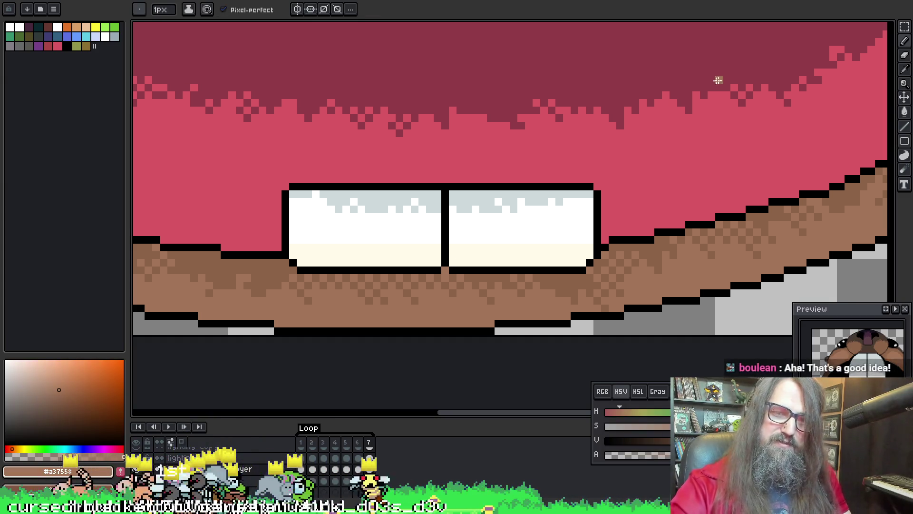
Finish the lower teeth's black bottom outline, save the sprite, and pick pure white from the tooth
key("period")
key("comma")
left_click(450, 269, "alt")
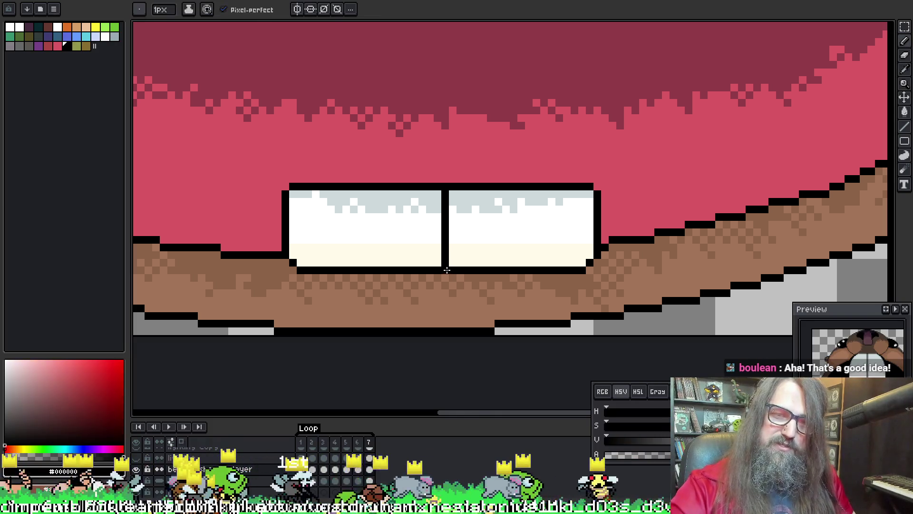
key("ctrl+s")
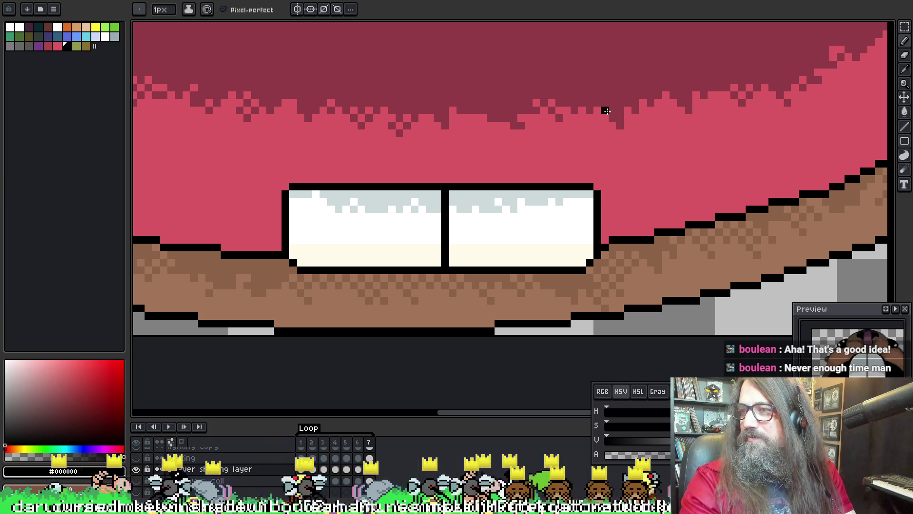
left_click_drag(565, 185, 571, 182)
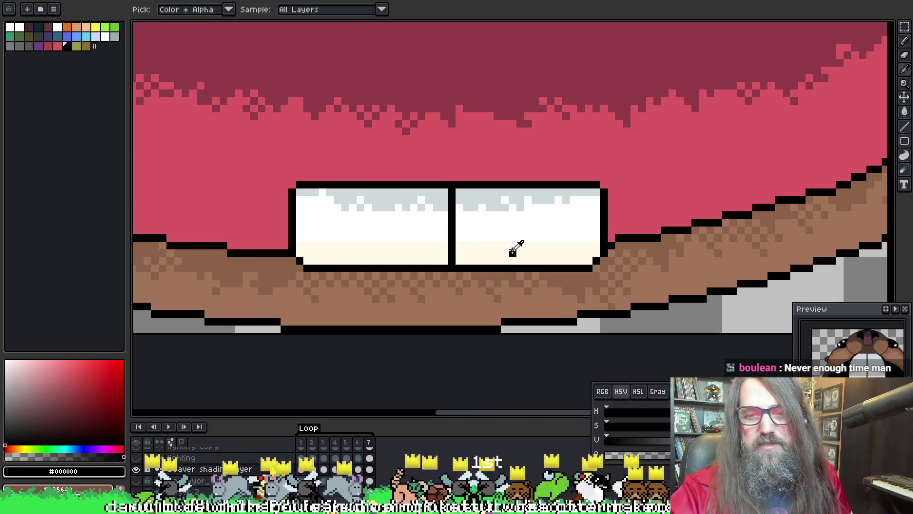
key("b")
left_click(400, 226, "alt")
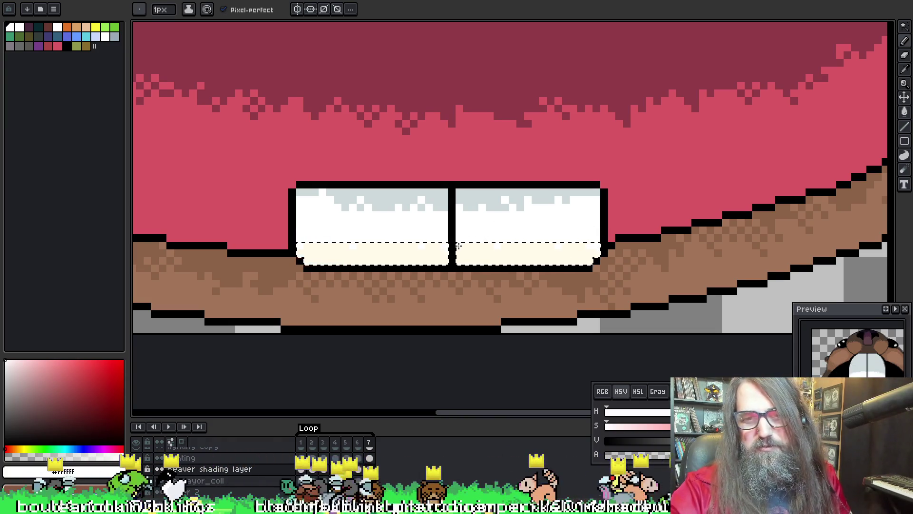
Play the beaver animation and bring the mouth further into view
key("Return")
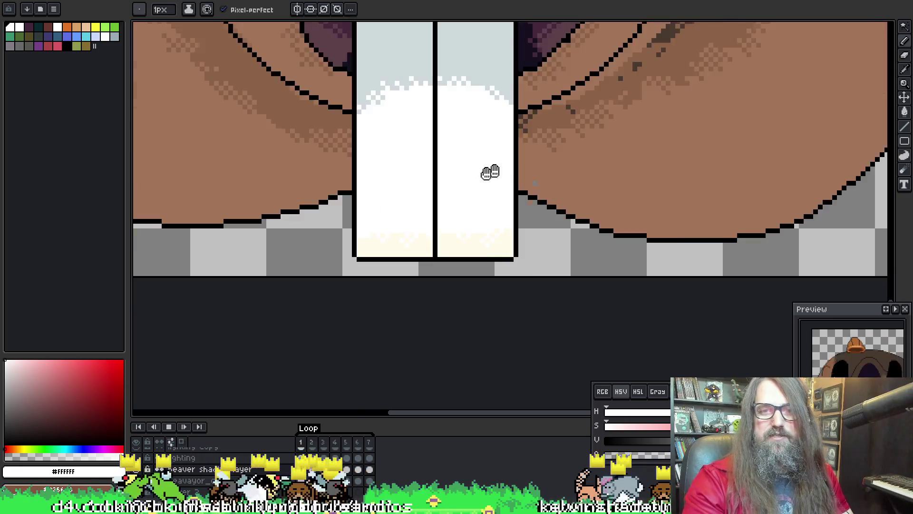
scroll(473, 208, "down", 5)
scroll(473, 207, "up", 3)
scroll(473, 208, "down", 3)
scroll(495, 192, "up", 2)
left_click_drag(494, 193, 548, 173)
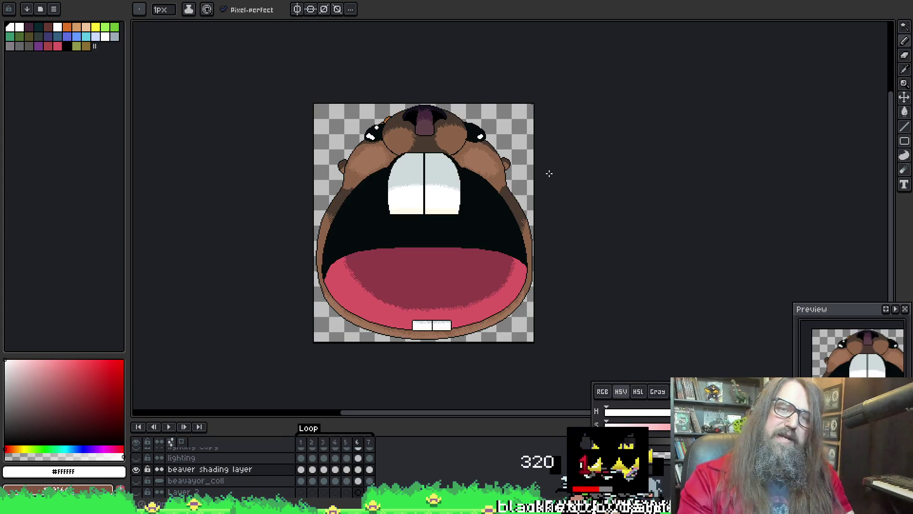
scroll(369, 193, "up", 4)
Sample dark brown #493a30, wand-select the medium-brown fur and enlarge the brush for the cheek edges
left_click(264, 217, "alt")
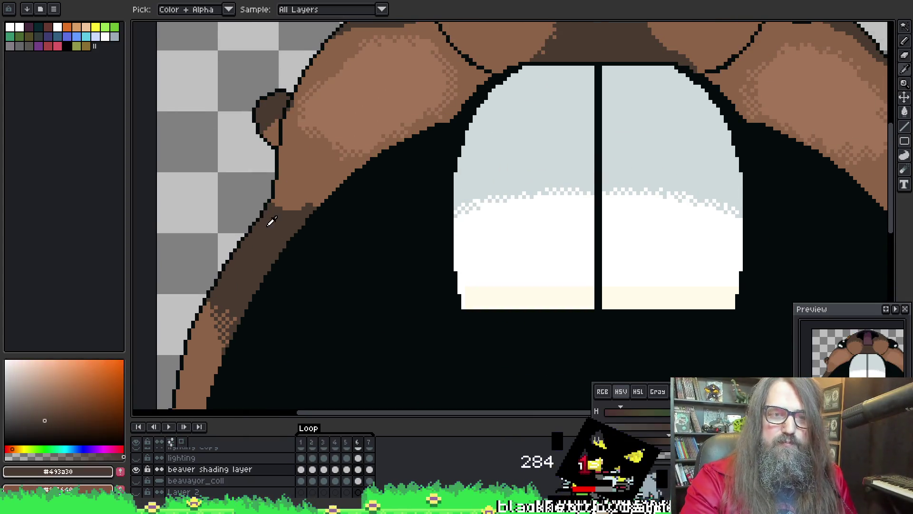
left_click(321, 196)
key("b")
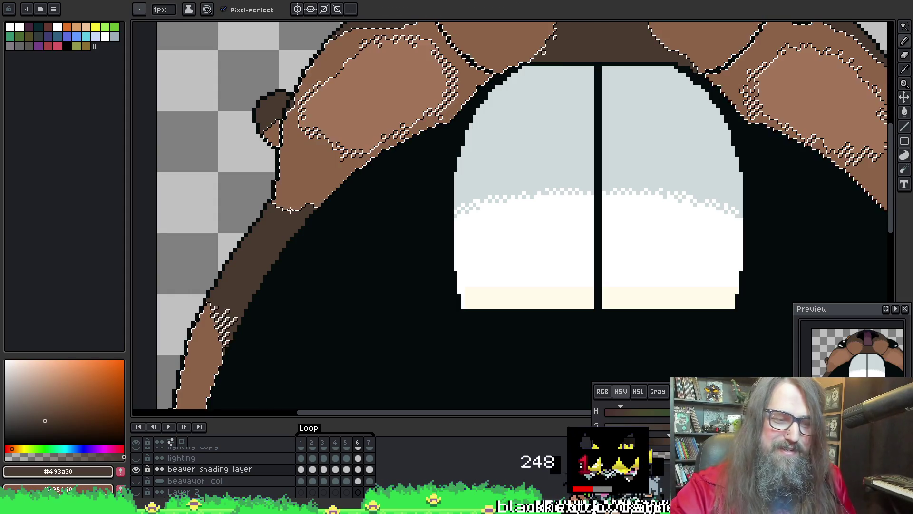
key("plus")
key("plus")
key("plus")
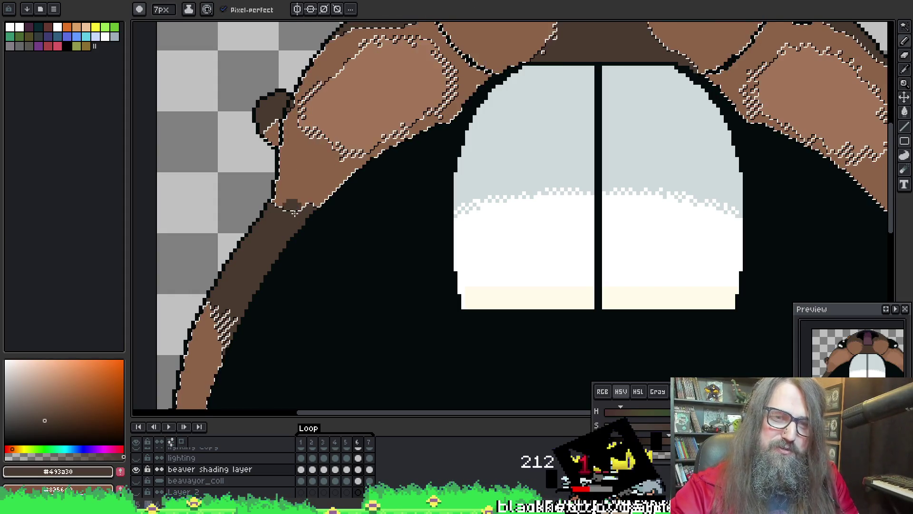
key("plus")
key("plus")
key("plus")
key("plus")
key("plus")
key("plus")
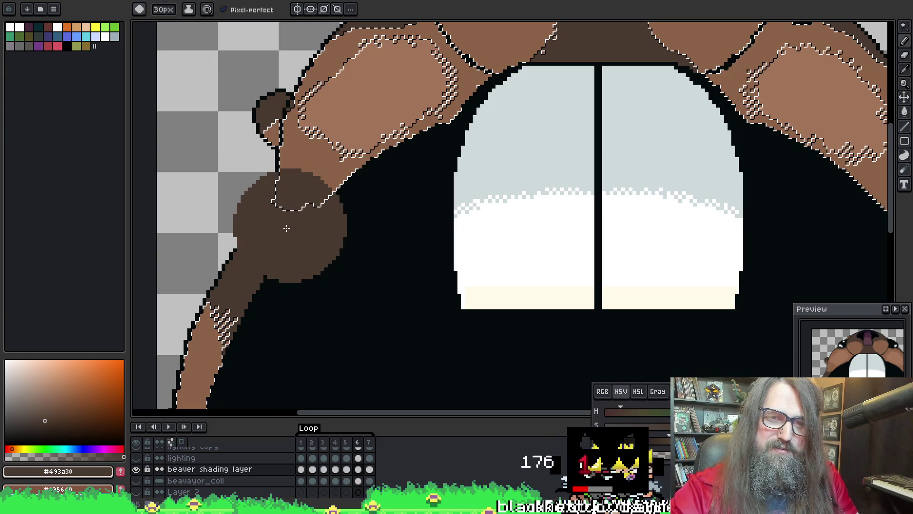
key("minus")
key("minus")
key("minus")
key("minus")
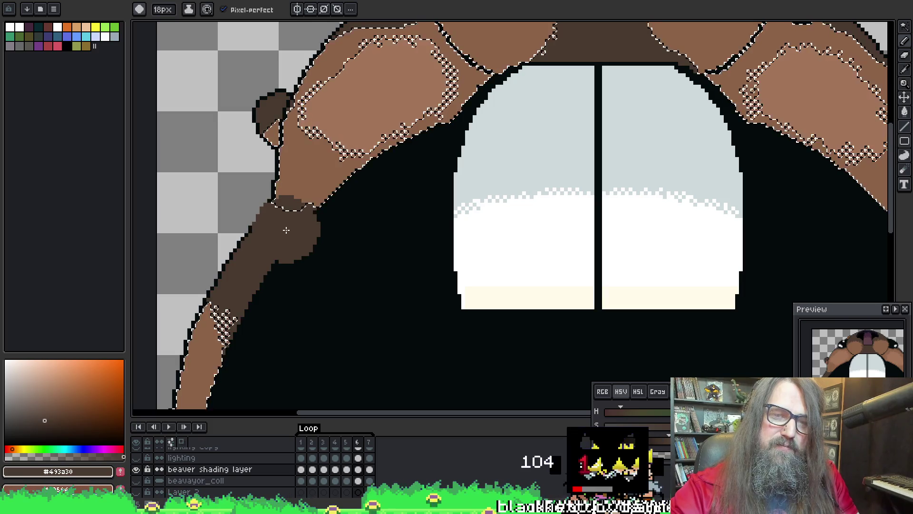
mouse_move(500, 232)
left_mouse_down()
mouse_move(445, 237)
mouse_move(383, 223)
left_mouse_up()
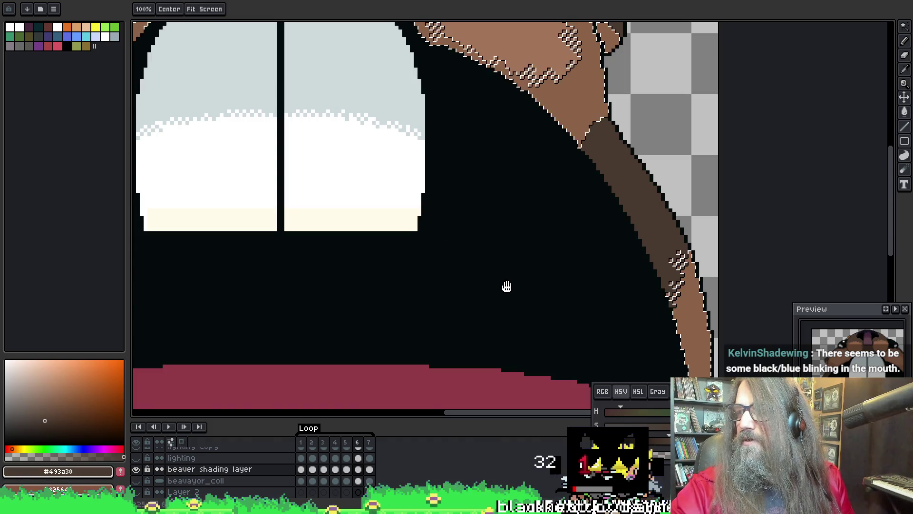
Check the right cheek edge along the face, then clear the fur selection
left_click_drag(512, 299, 561, 211)
mouse_move(419, 192)
left_mouse_down()
mouse_move(483, 245)
mouse_move(604, 233)
mouse_move(634, 204)
mouse_move(578, 312)
mouse_move(709, 184)
mouse_move(662, 221)
mouse_move(540, 188)
mouse_move(499, 139)
left_mouse_up()
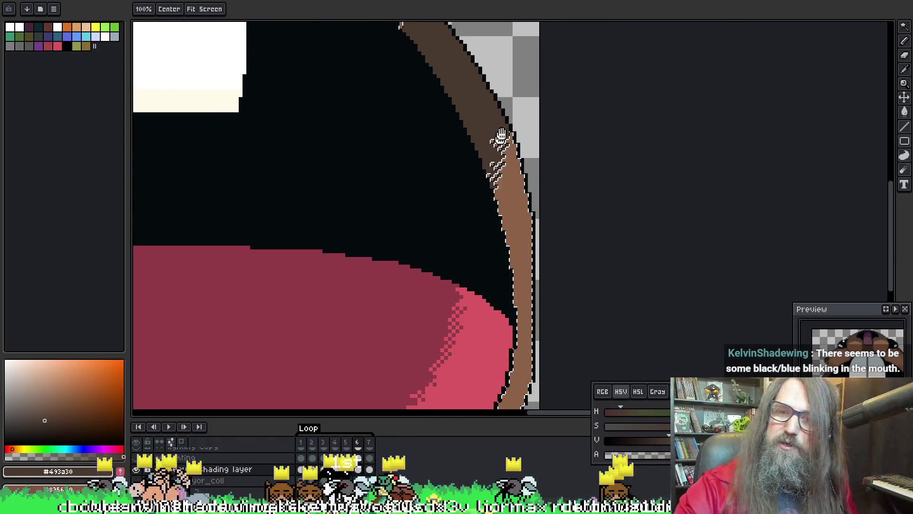
mouse_move(587, 153)
left_mouse_down()
mouse_move(530, 153)
mouse_move(521, 244)
left_mouse_up()
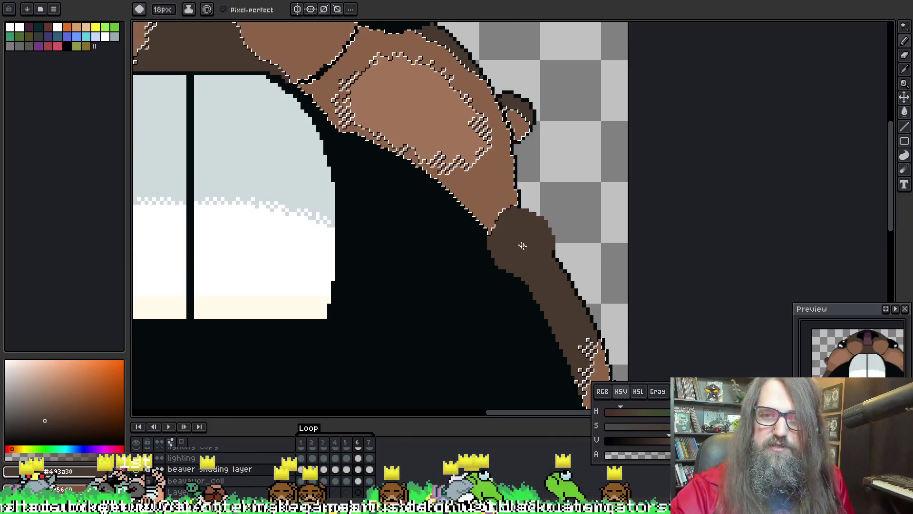
key("ctrl+d")
left_click_drag(595, 181, 628, 182)
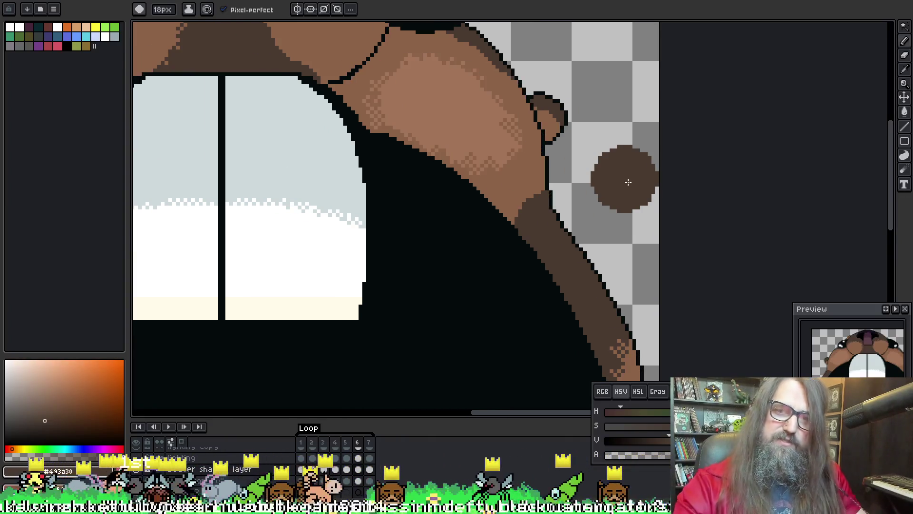
scroll(618, 182, "down", 2)
scroll(414, 120, "down", 2)
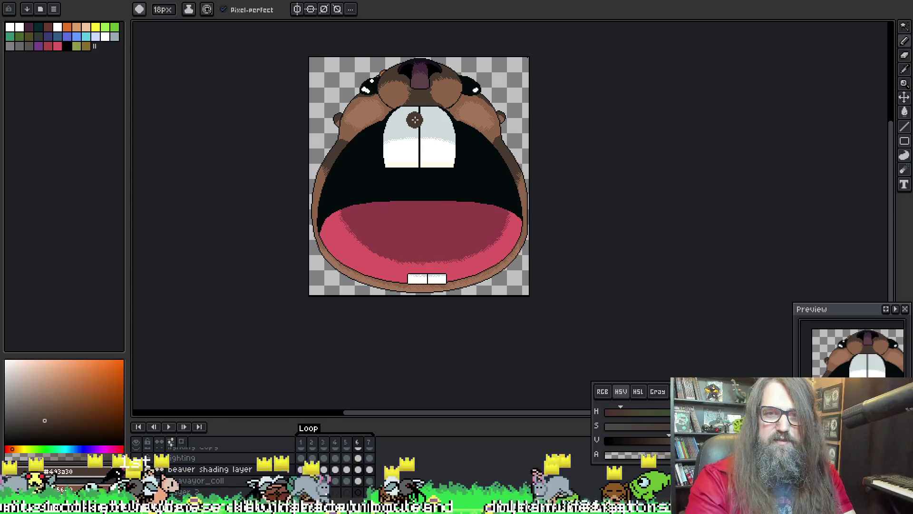
Restore the fur selection, view the teeth and left cheek, then deselect again
key("ctrl+shift+d")
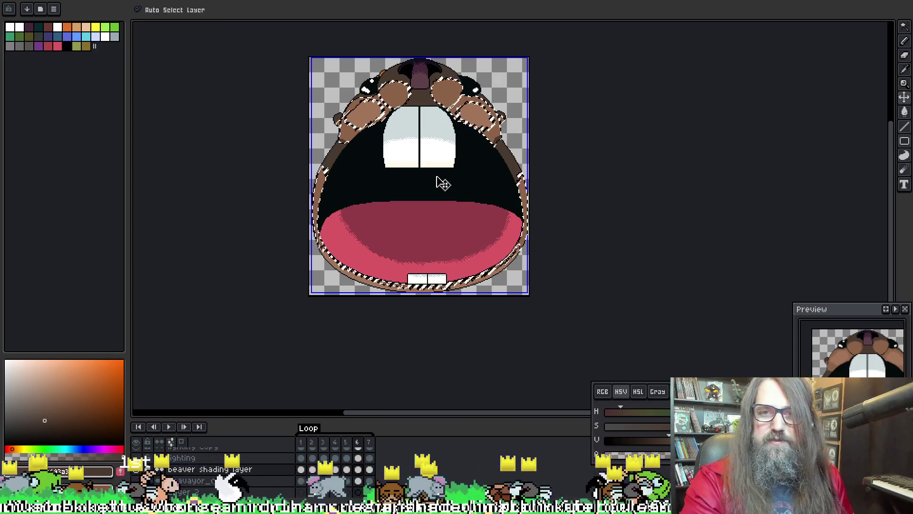
key("b")
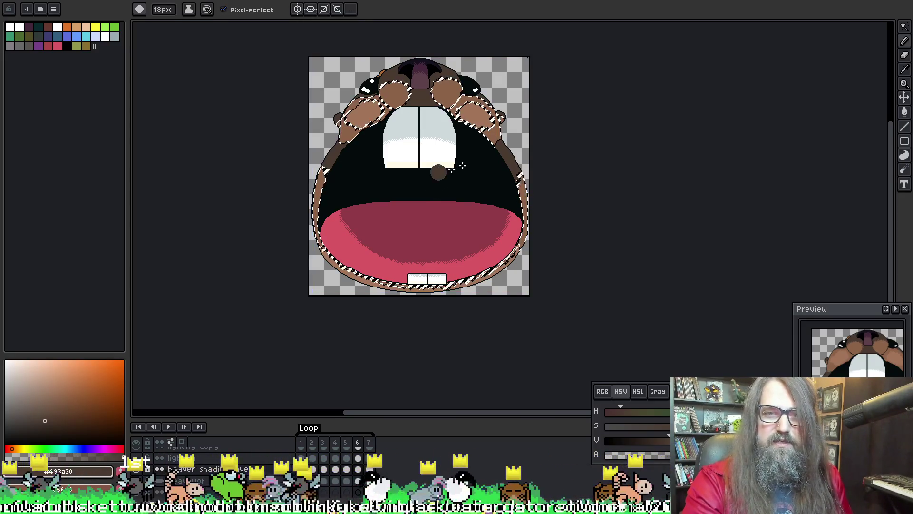
scroll(540, 123, "up", 3)
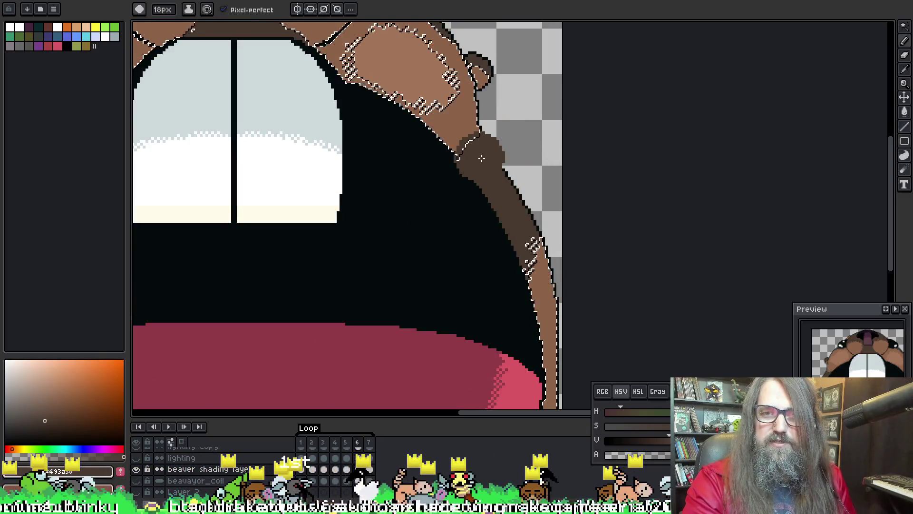
left_click_drag(311, 173, 734, 201)
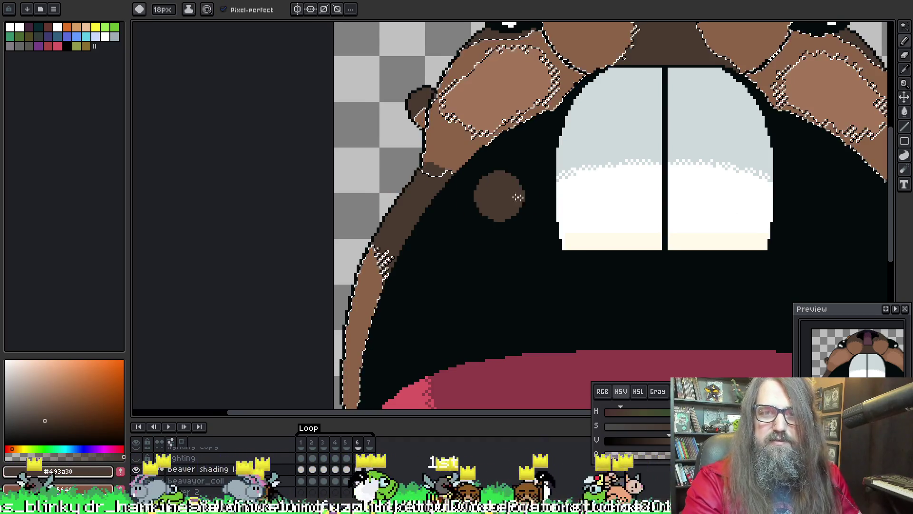
key("ctrl+d")
scroll(628, 266, "down", 3)
scroll(501, 246, "up", 2)
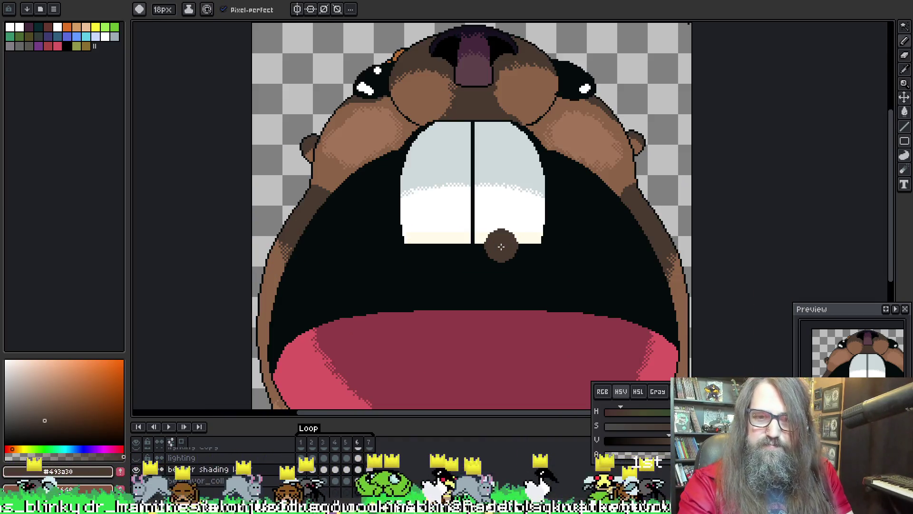
Move to frame 7, sample the dark brown from the cheek and ready the large round brush
key("Left")
key("Right")
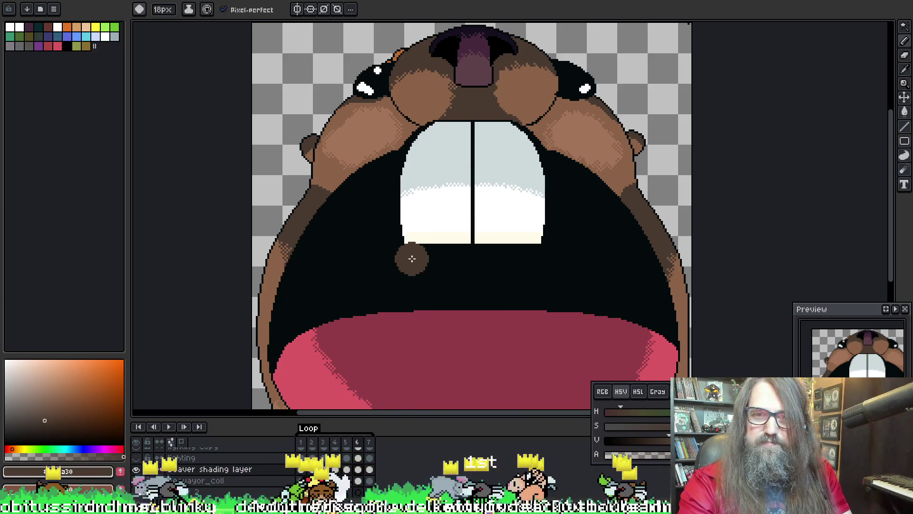
key("Right")
scroll(323, 182, "up", 3)
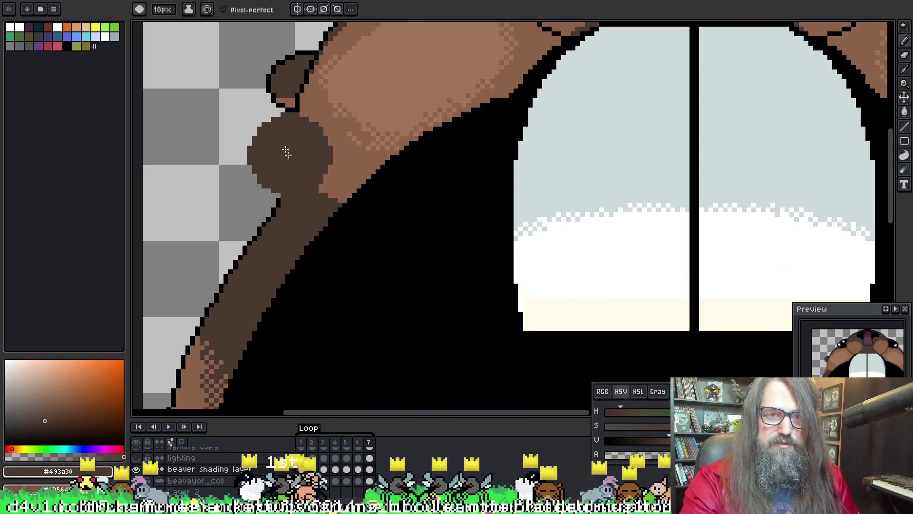
key("b")
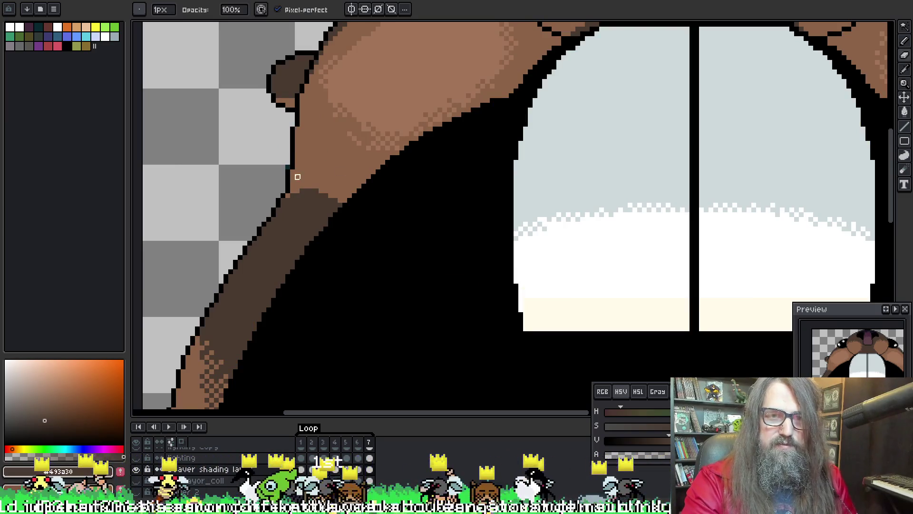
left_click(319, 162, "alt")
scroll(277, 169, "up", 2)
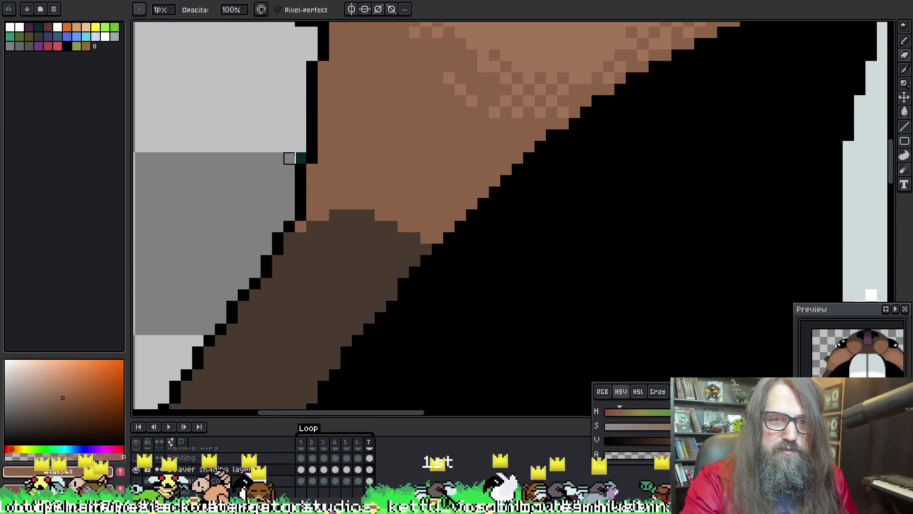
scroll(300, 159, "down", 4)
key("e")
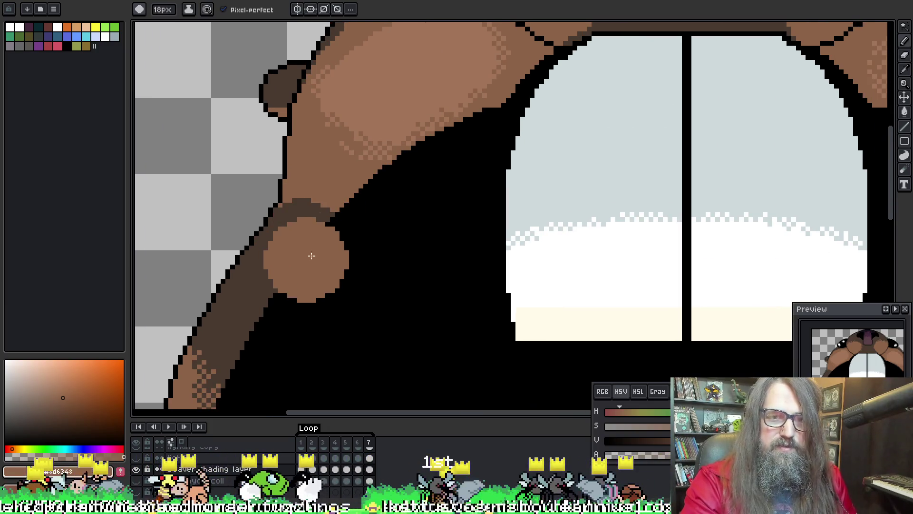
left_click_drag(567, 326, 379, 221)
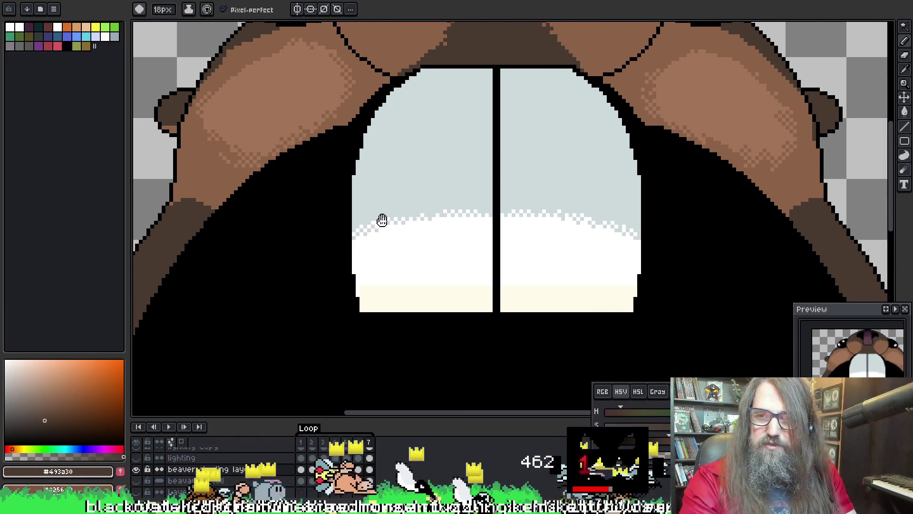
Flip between neighbouring frames to compare cheeks, landing on frame 6
key("Right")
key("Right")
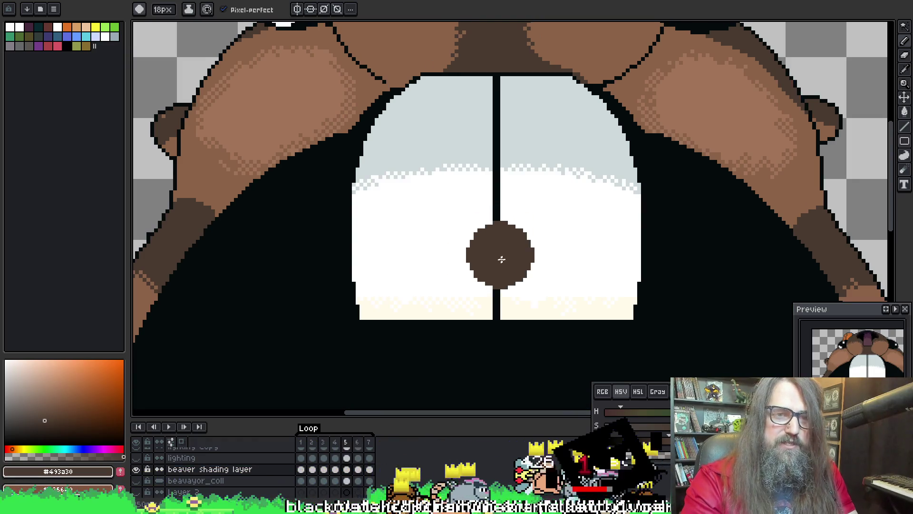
key("Right")
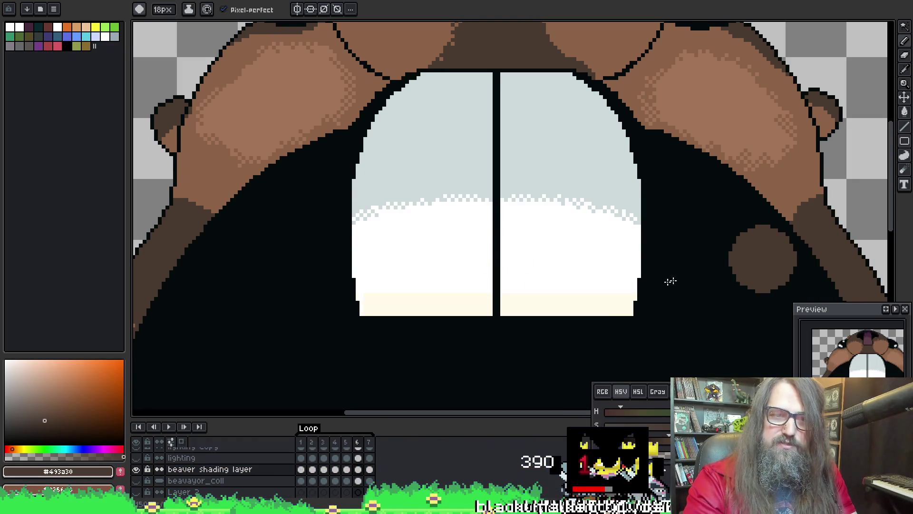
key("Left")
key("Right")
key("Left")
key("Right")
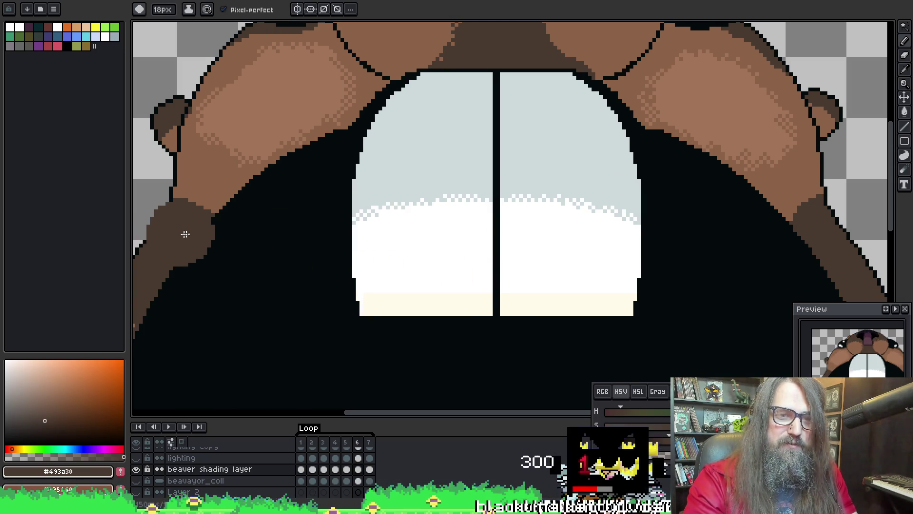
Wand-select both cheeks' mid-brown fur on frame 6, check frame 5, and play the animation to review
key("w")
left_click(204, 204)
key("b")
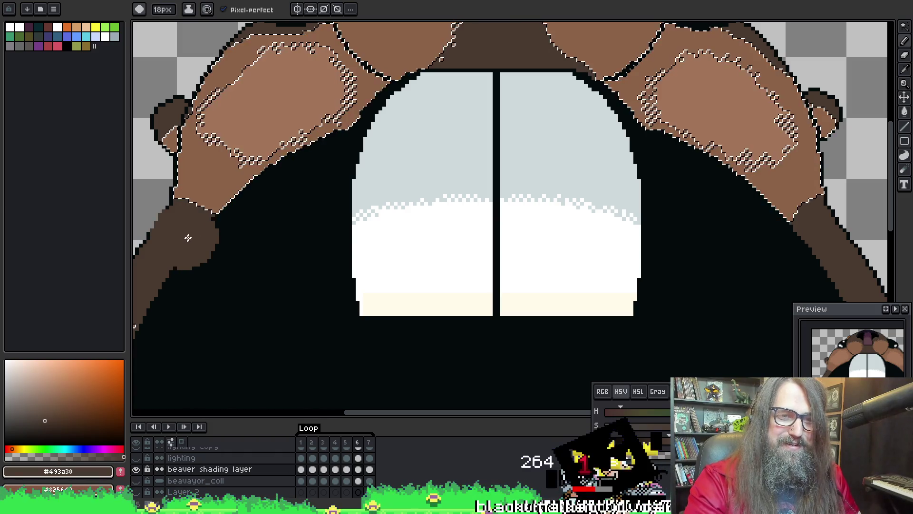
key("Left")
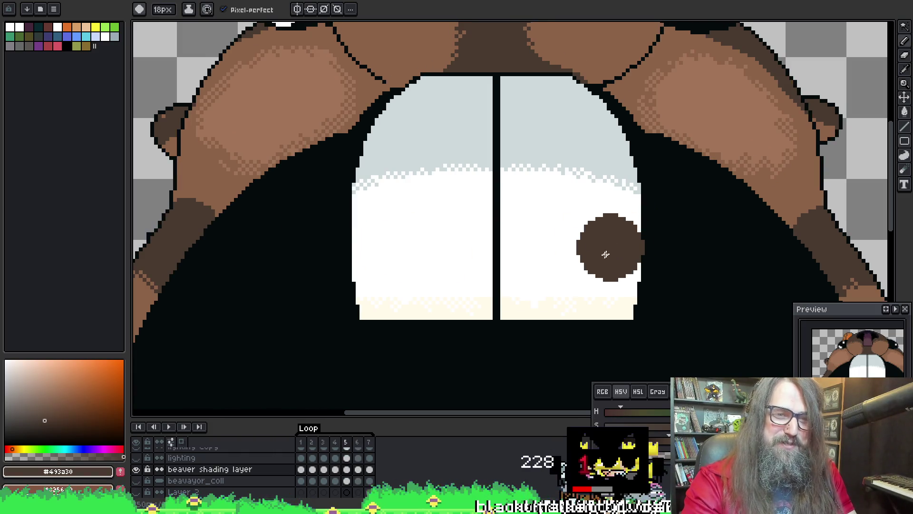
key("Right")
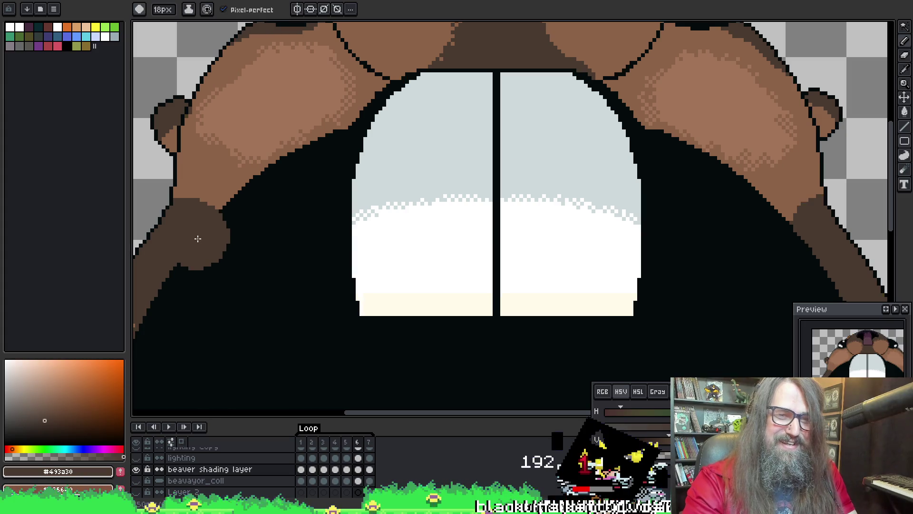
key("w")
key("b")
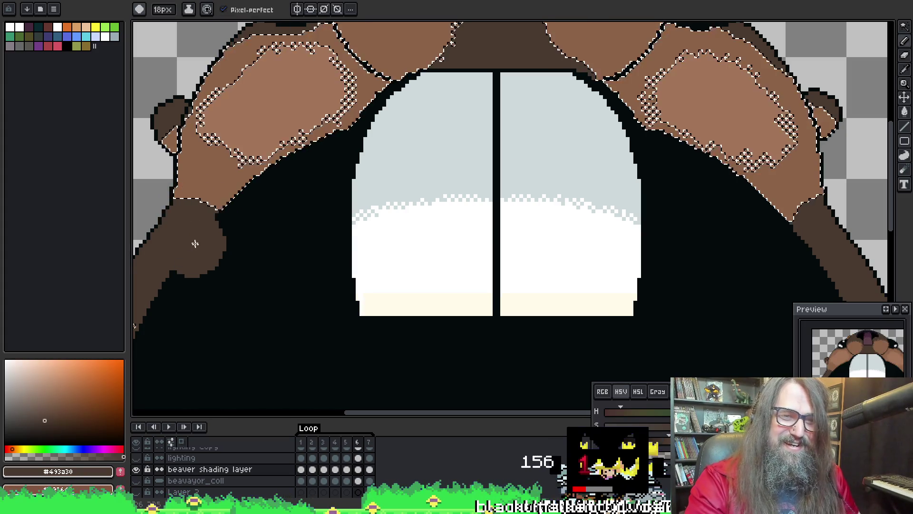
key("Return")
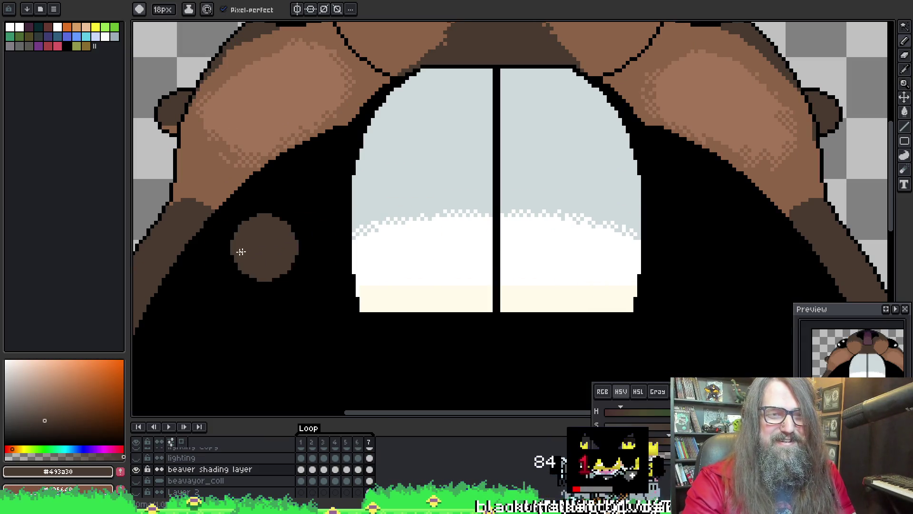
key("Return")
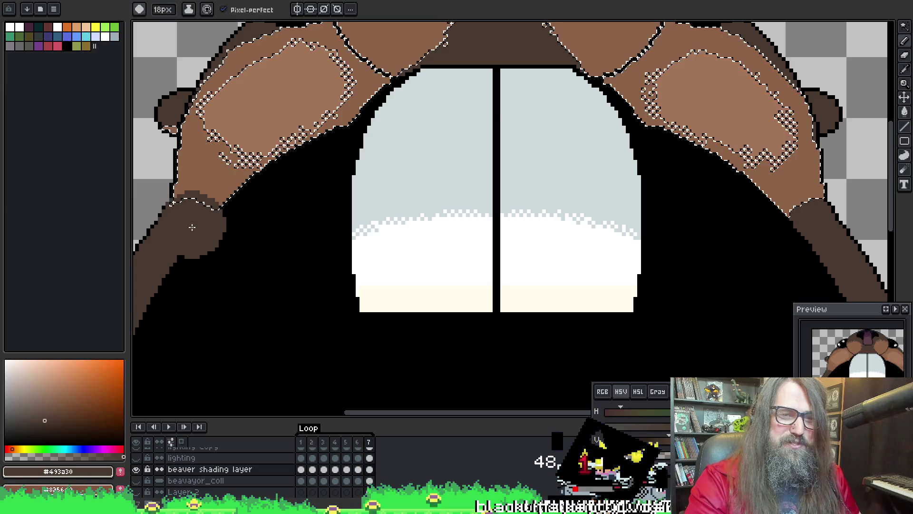
key("Return")
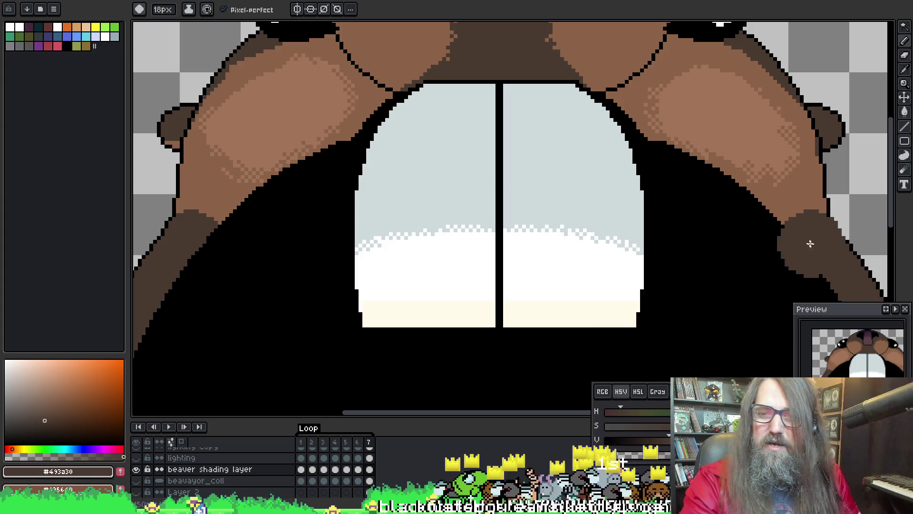
Select the right cheek fur, paint its lower edge dark brown and clear the selection
left_click_drag(684, 214, 320, 236)
key("w")
left_click(467, 222)
key("Delete")
key("b")
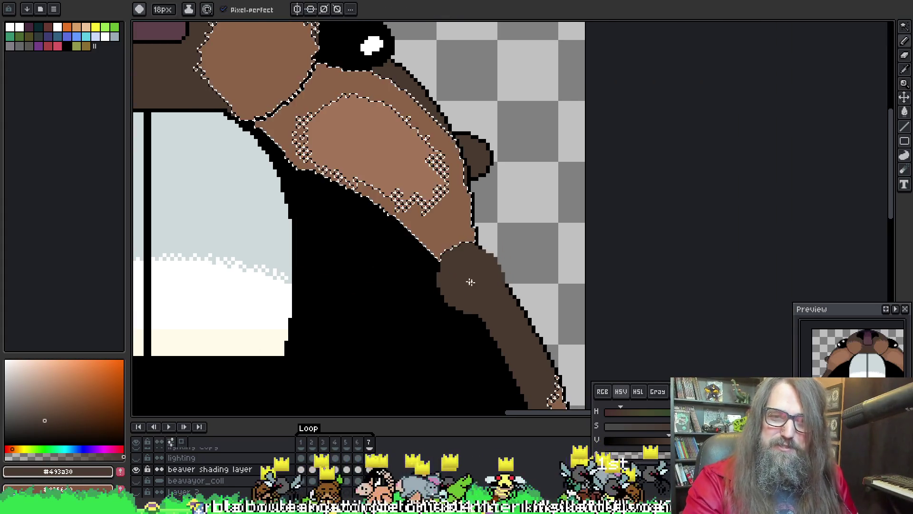
left_click_drag(473, 280, 481, 261)
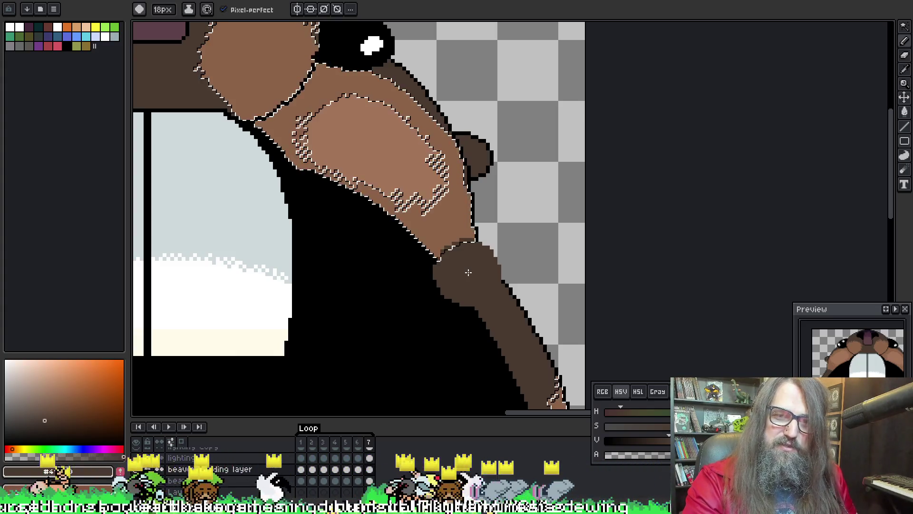
key("ctrl+d")
scroll(293, 214, "down", 2)
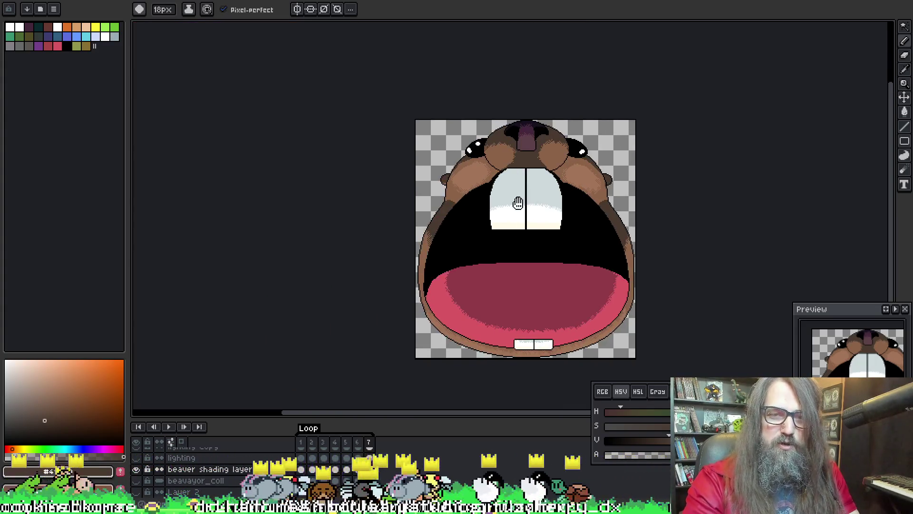
scroll(299, 257, "up", 1)
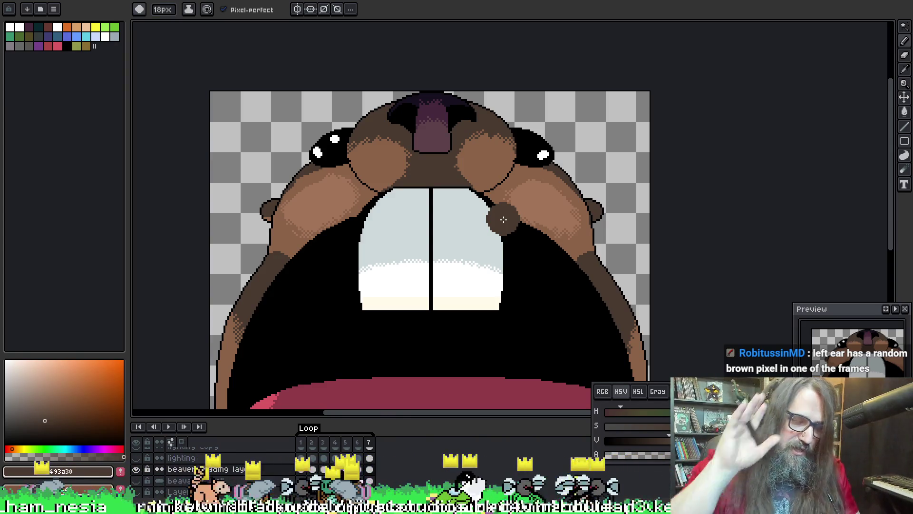
Step through frames 5 and 6 until the front-facing hard-hat beaver frame is shown
key("Right")
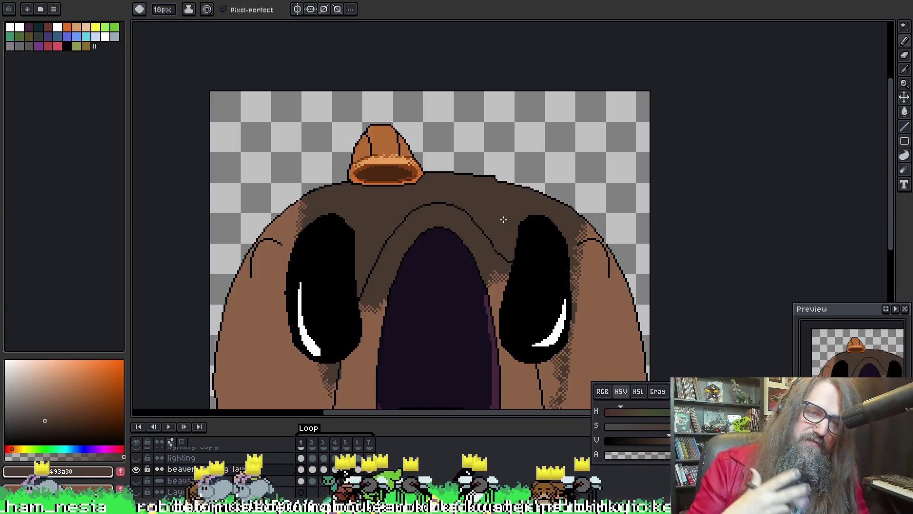
key("Left")
key("Left")
key("Left")
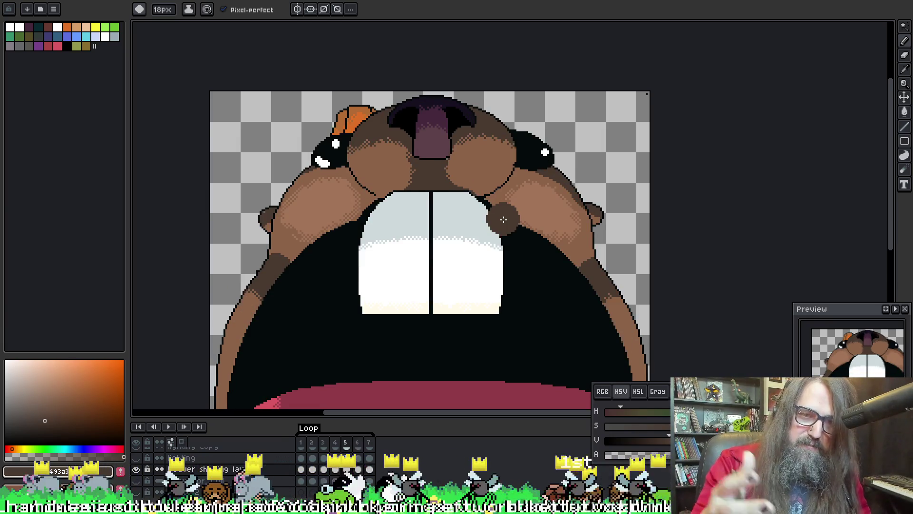
key("Right")
key("Right")
key("Left")
key("Right")
key("Left")
key("Right")
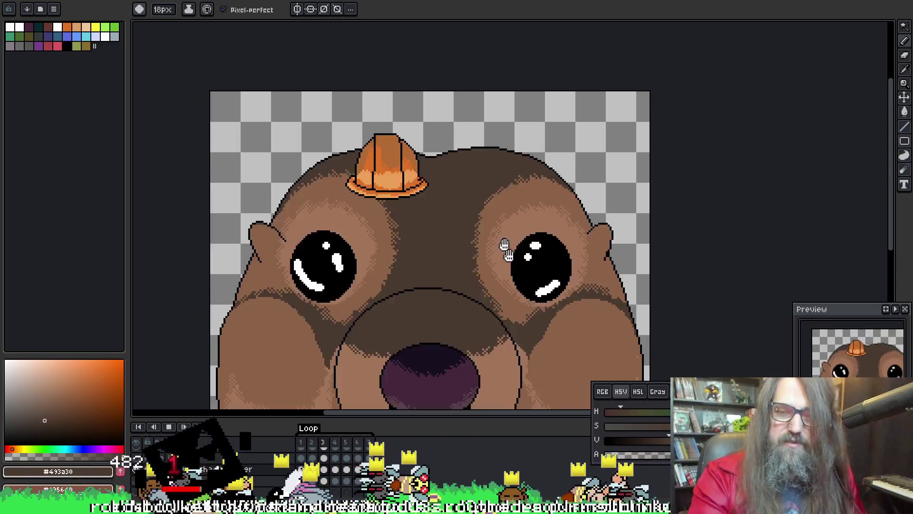
scroll(503, 235, "down", 5)
scroll(574, 238, "up", 2)
left_click_drag(604, 245, 632, 237)
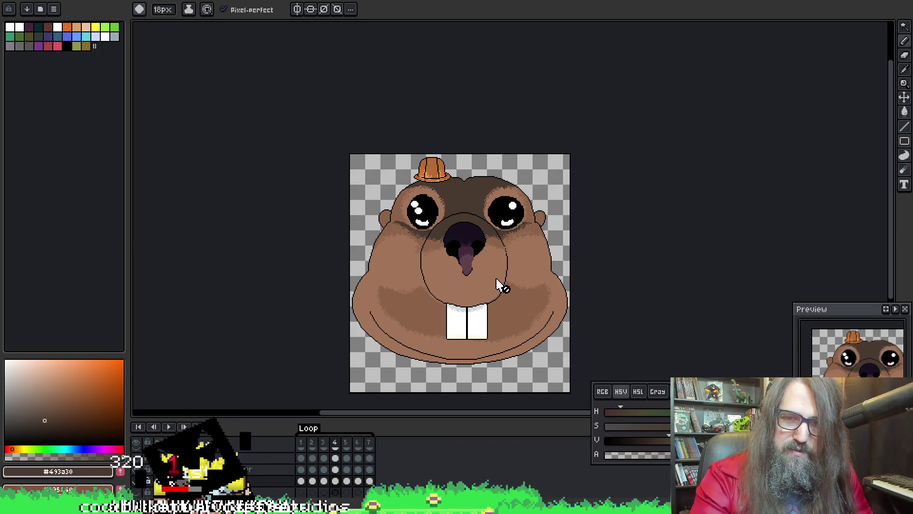
scroll(444, 287, "up", 2)
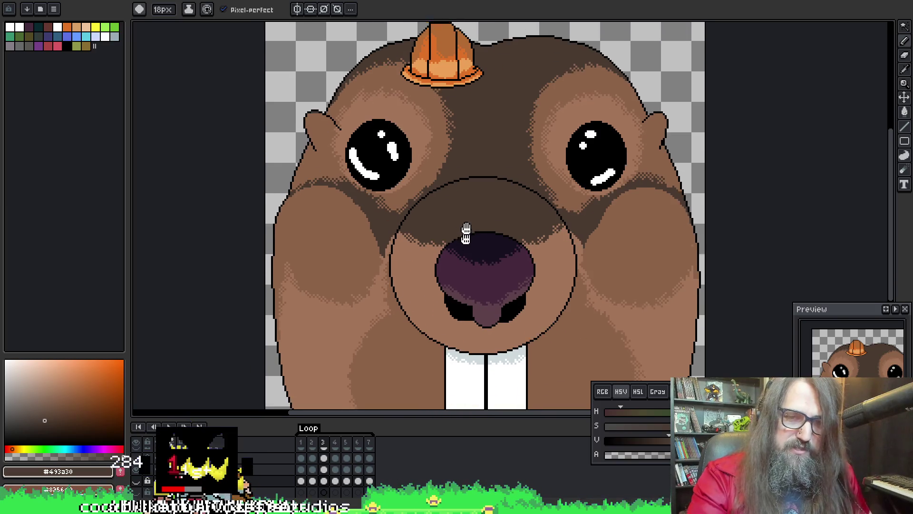
scroll(486, 279, "up", 2)
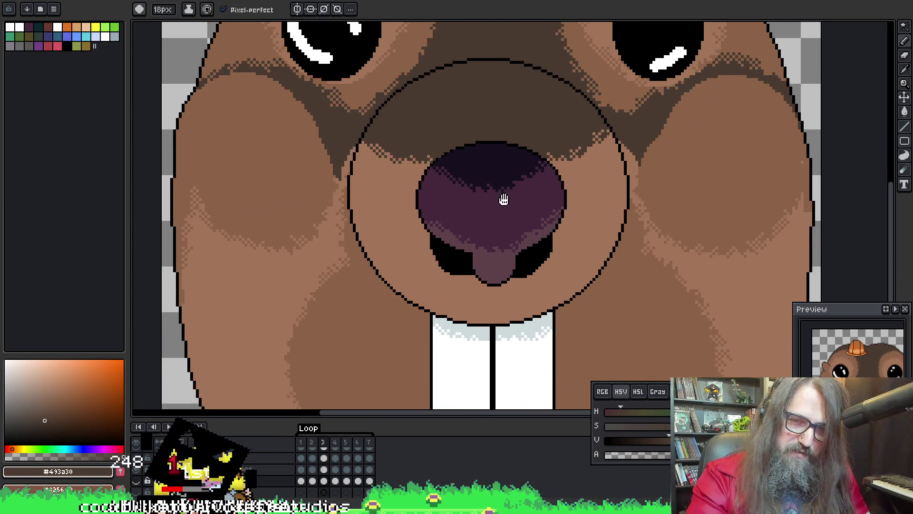
scroll(515, 205, "down", 2)
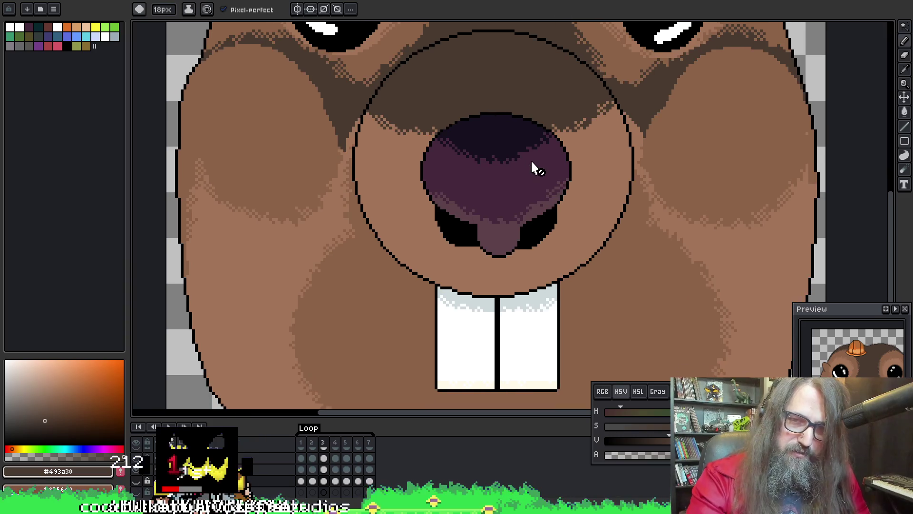
scroll(531, 159, "down", 2)
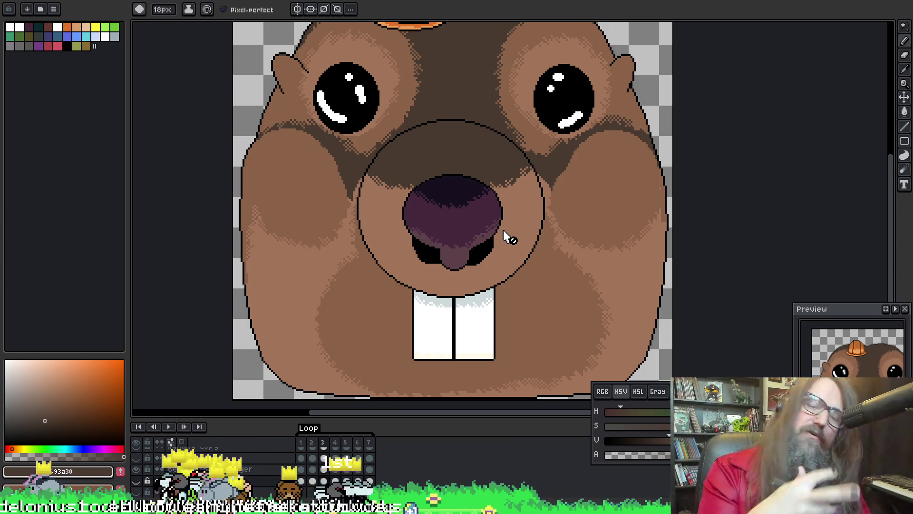
key("Left")
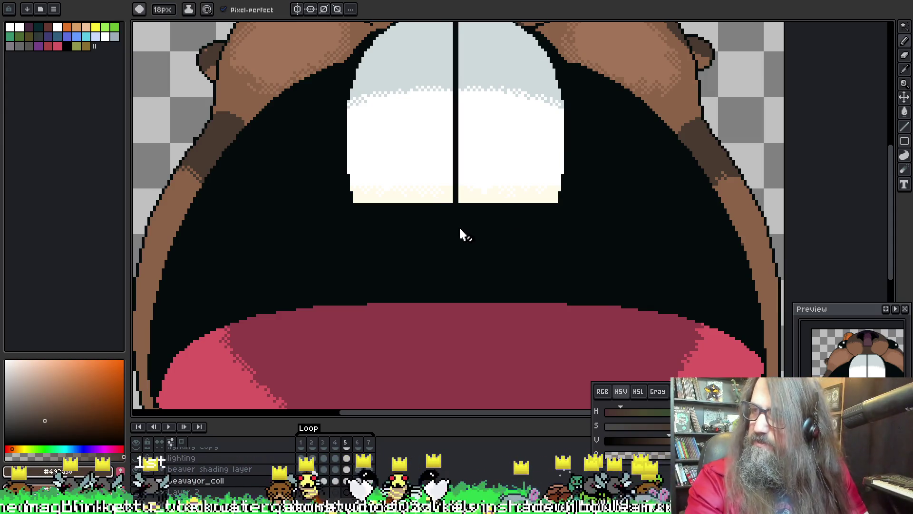
left_click_drag(347, 183, 428, 377)
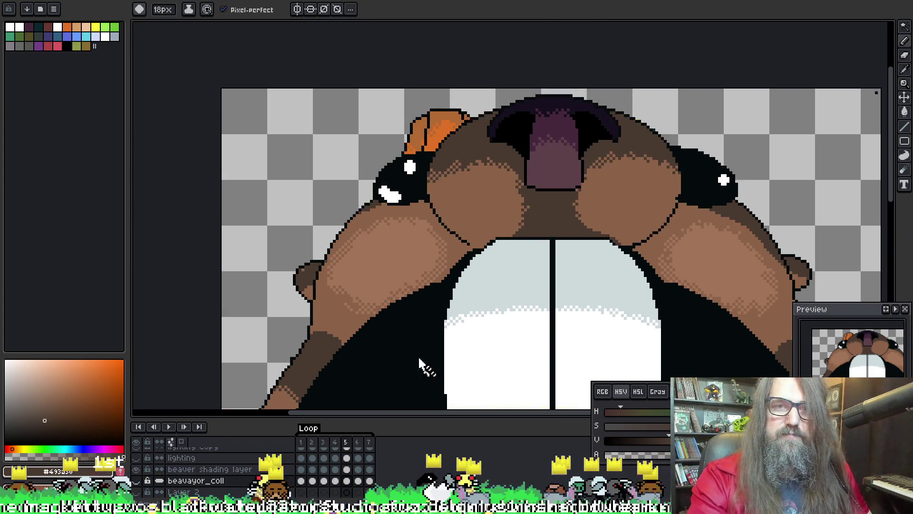
scroll(490, 204, "up", 1)
scroll(284, 108, "down", 1)
Bring the teeth and red mouth interior into view and flip frames to compare, settling on frame 5
left_click_drag(249, 138, 302, 238)
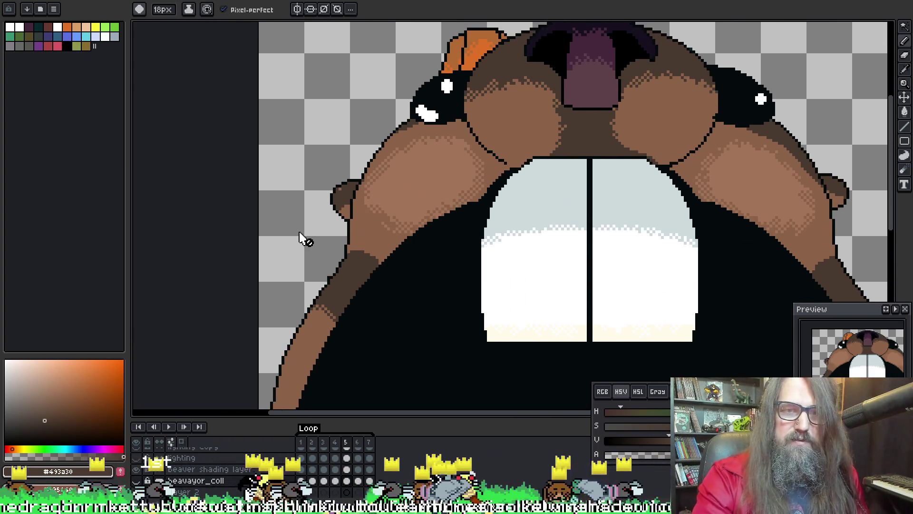
left_click(346, 196, "alt")
left_click_drag(657, 321, 520, 157)
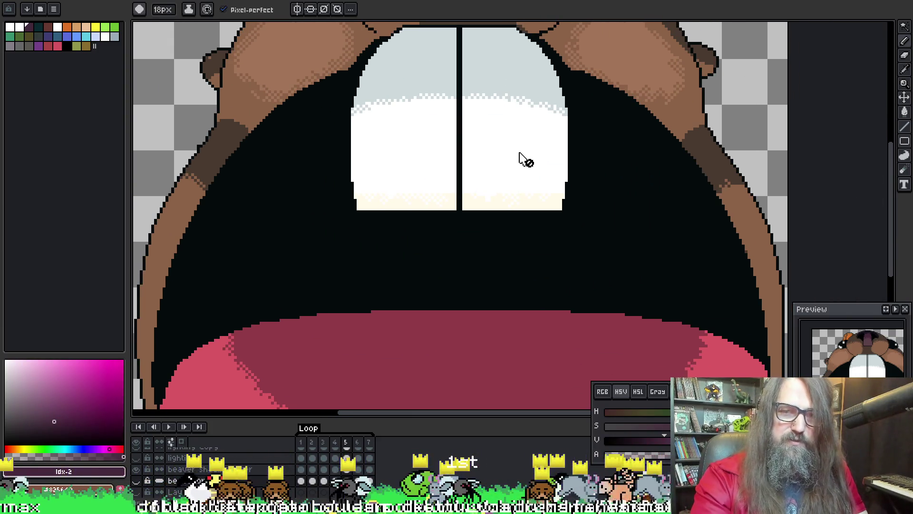
key("Right")
key("Left")
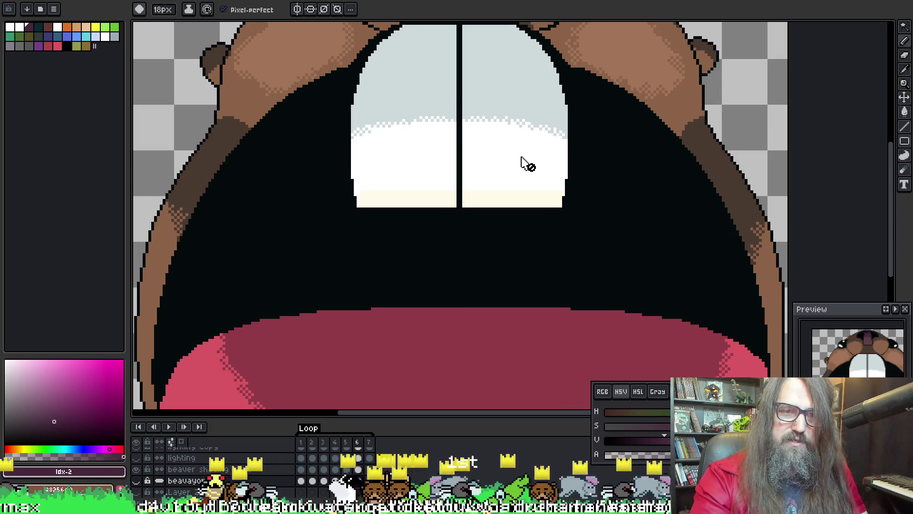
key("Right")
key("Left")
key("Left")
key("Left")
key("Left")
key("Left")
Cycle through the mouth close-up frames and reposition the mouth artwork in view
key("Right")
key("Left")
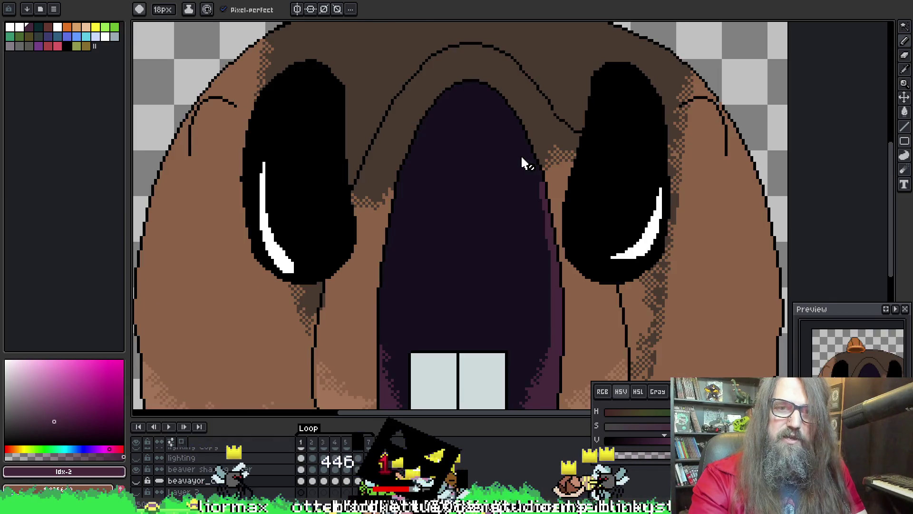
key("Left")
key("Right")
key("Right")
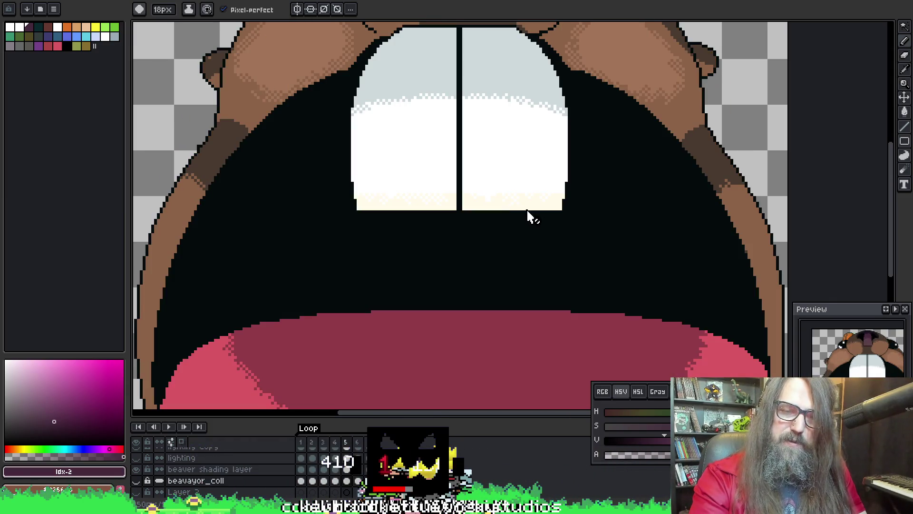
key("Left")
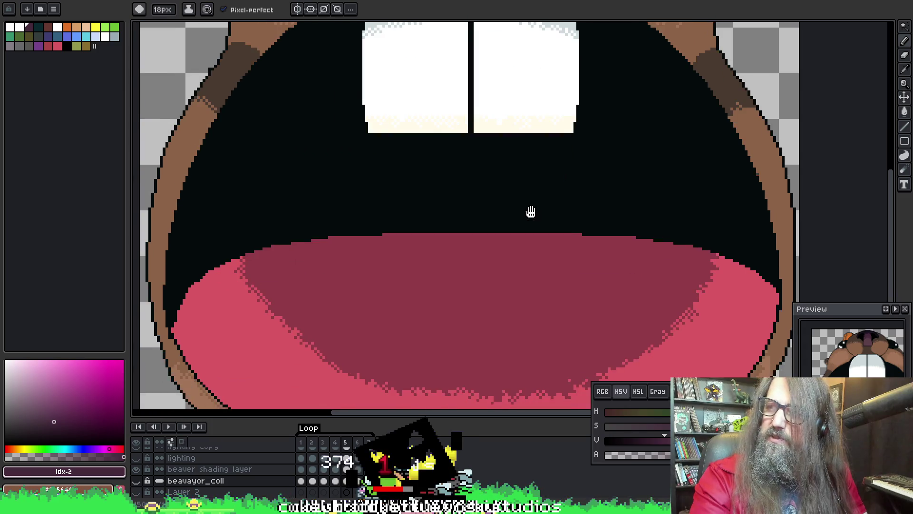
key("Left")
key("Right")
key("Right")
mouse_move(517, 238)
left_mouse_down()
mouse_move(531, 283)
mouse_move(527, 312)
left_mouse_up()
left_click_drag(538, 265, 538, 226)
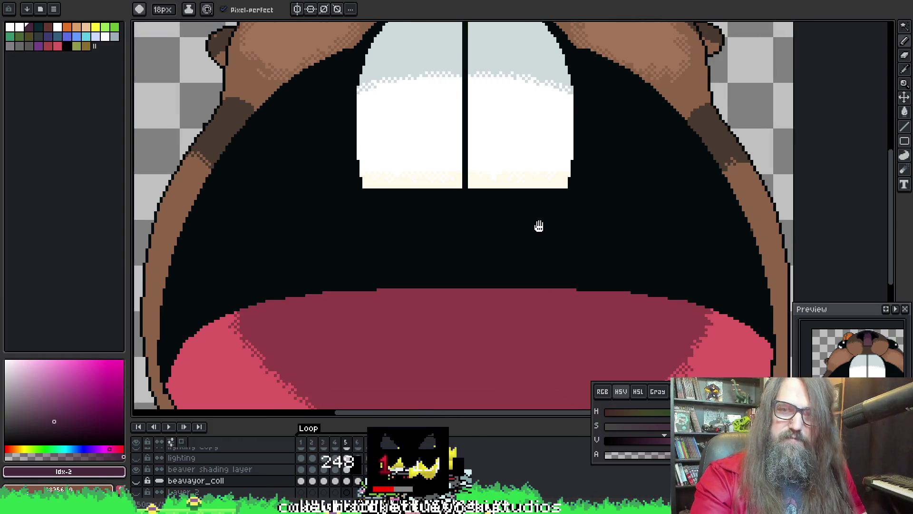
Play the animation, inspect the head and eyes, then return to frame 5
key("Return")
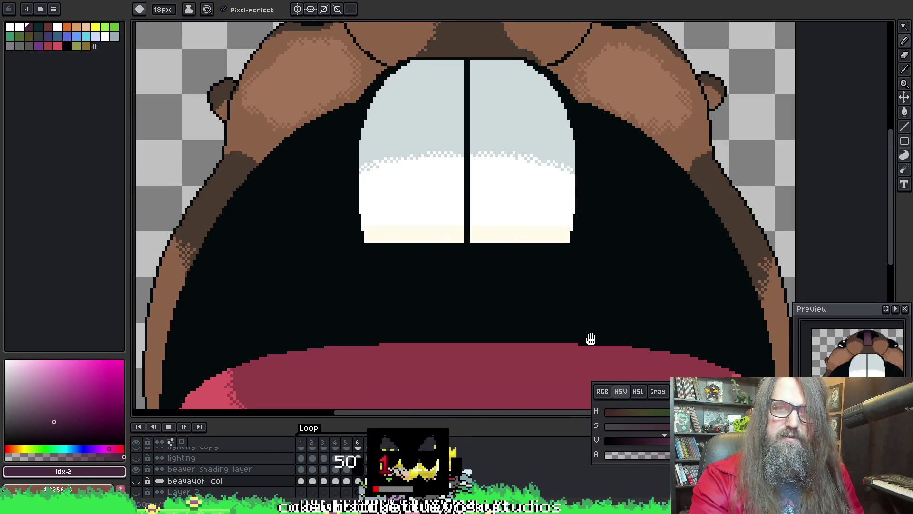
scroll(591, 339, "down", 1)
left_click_drag(591, 339, 563, 307)
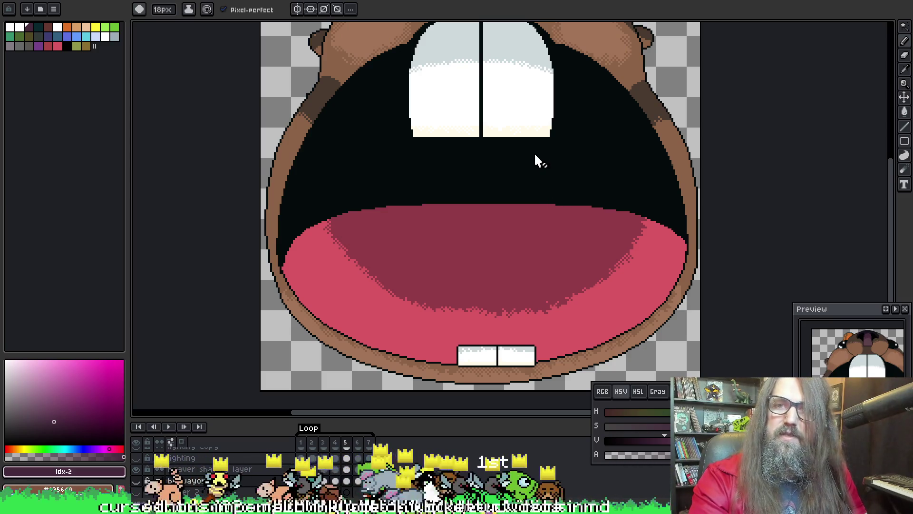
left_click_drag(536, 159, 540, 195)
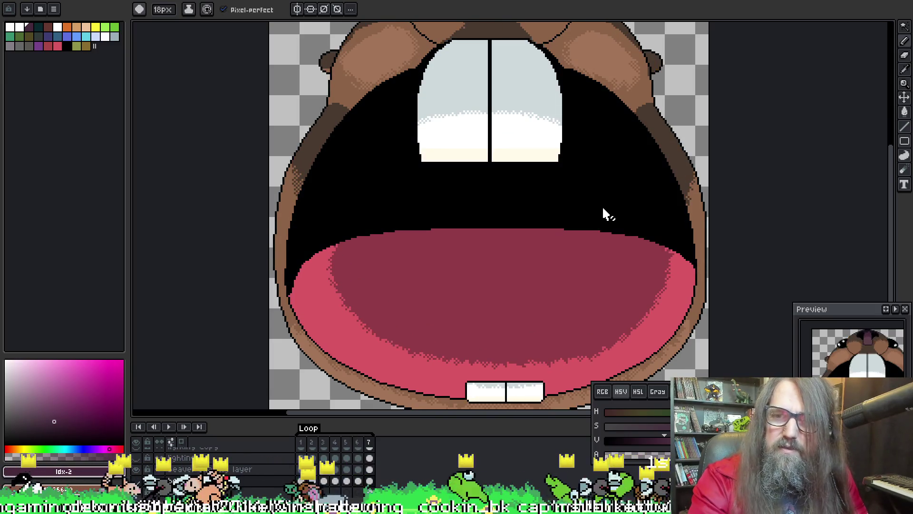
scroll(638, 227, "up", 1)
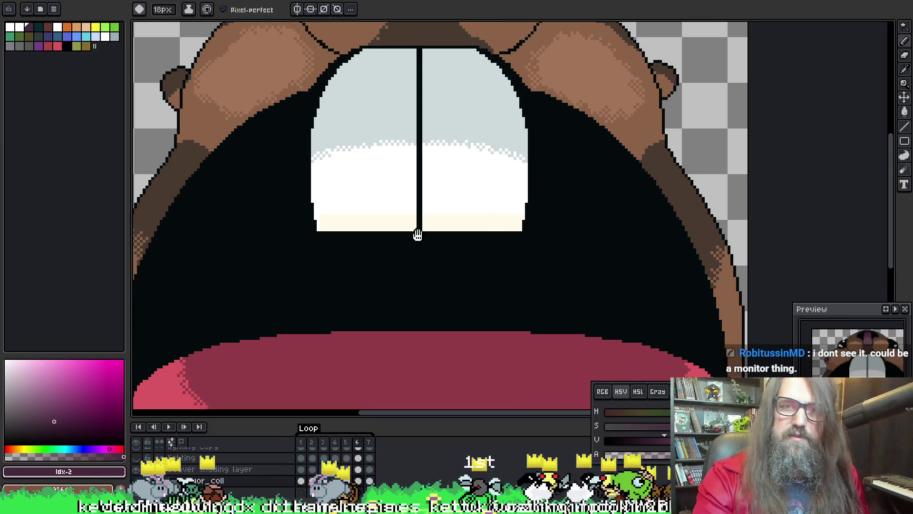
left_click_drag(416, 235, 485, 212)
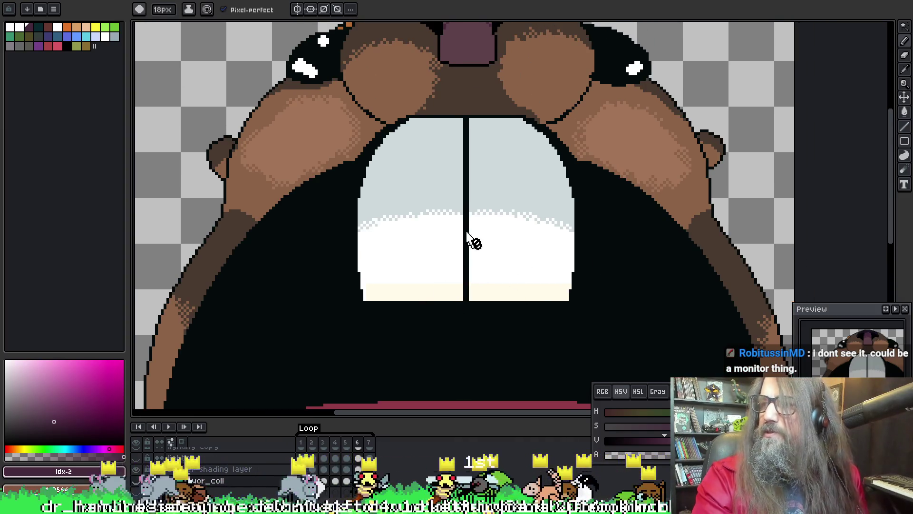
left_click_drag(329, 199, 336, 332)
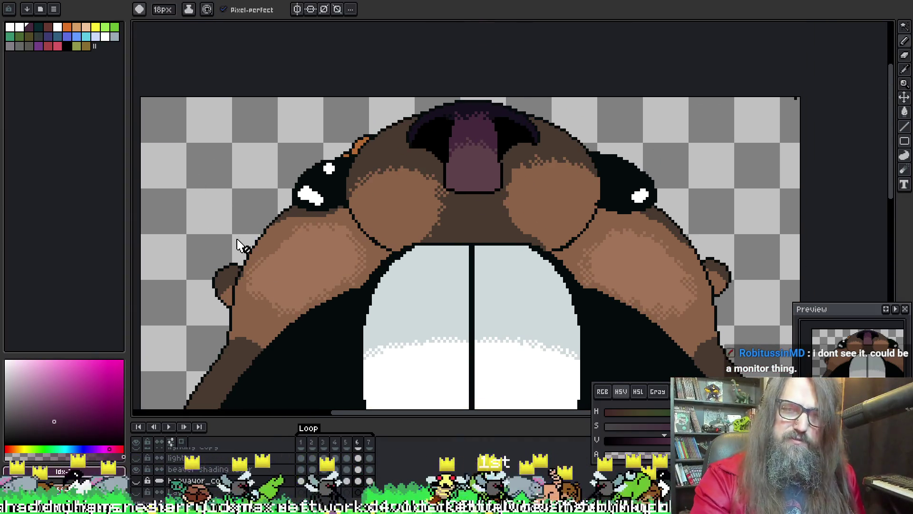
key("Left")
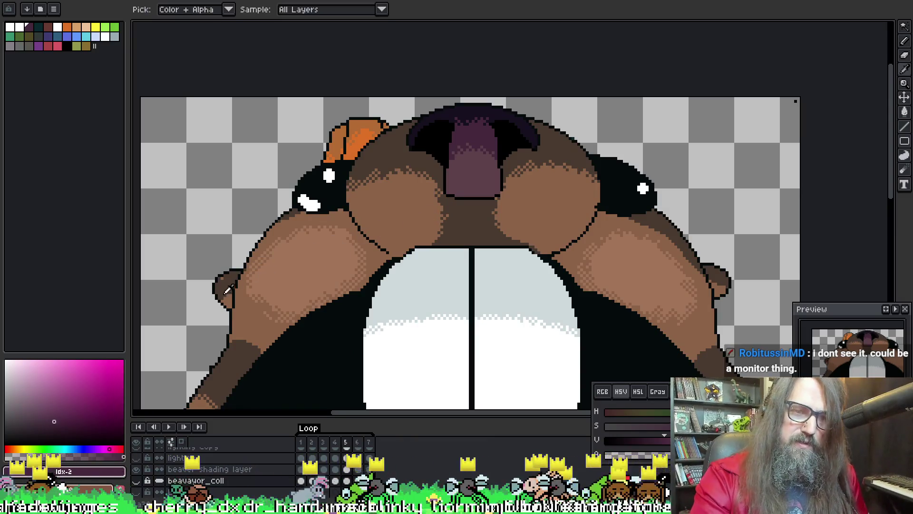
Pick dark brown #493a30 from the ear and shrink the brush to 1 px
left_click(225, 290, "alt")
left_click(261, 294, "alt")
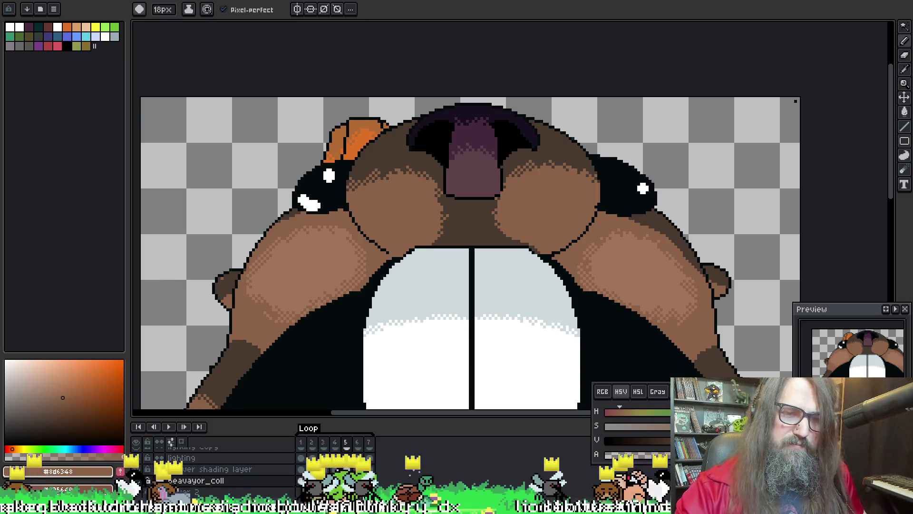
left_click(232, 278, "alt")
key("minus")
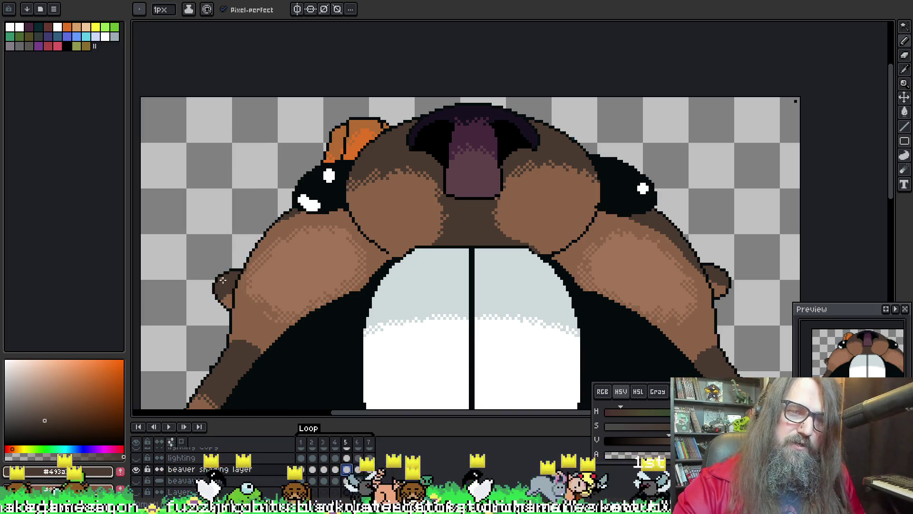
Flip between frames 6 and 7 to compare the full tipped-back face
key("Return")
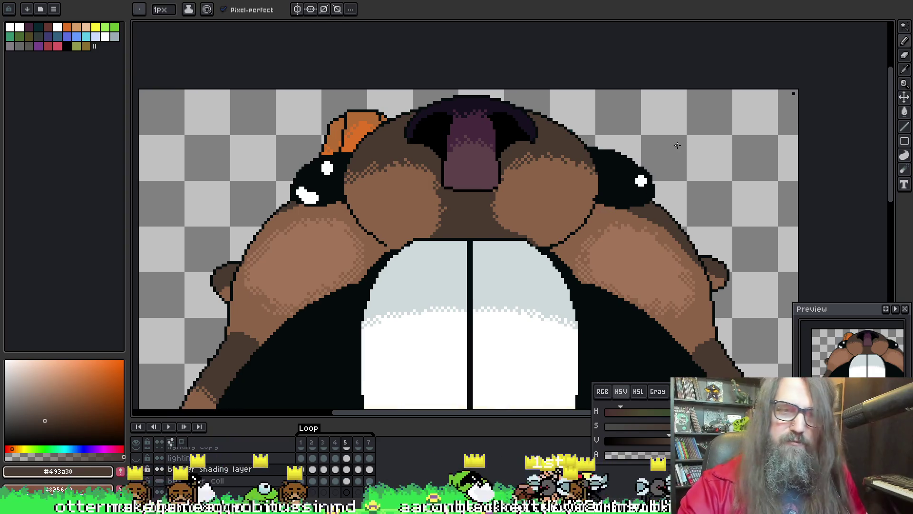
key("Return")
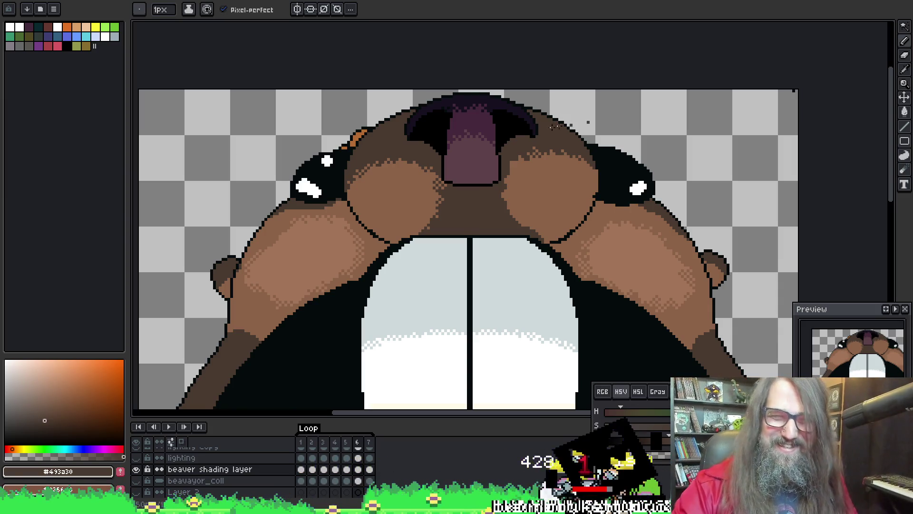
key("Right")
key("Left")
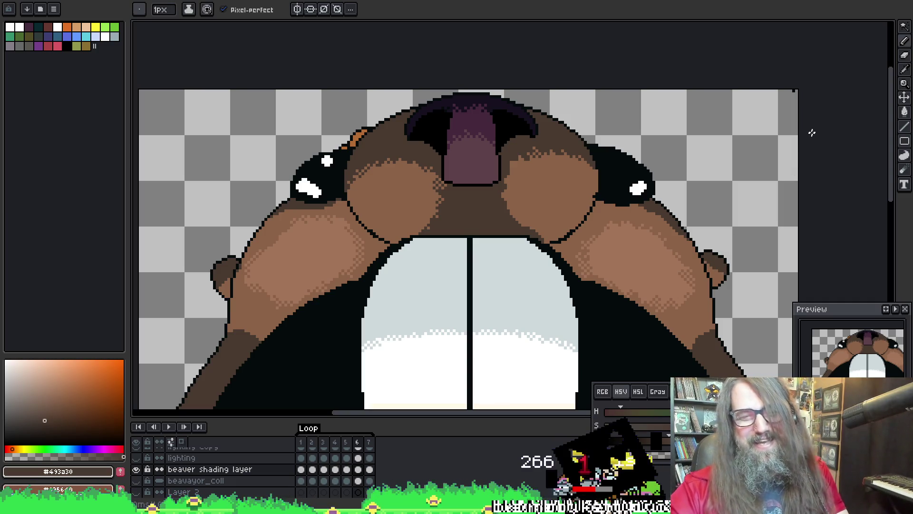
key("Right")
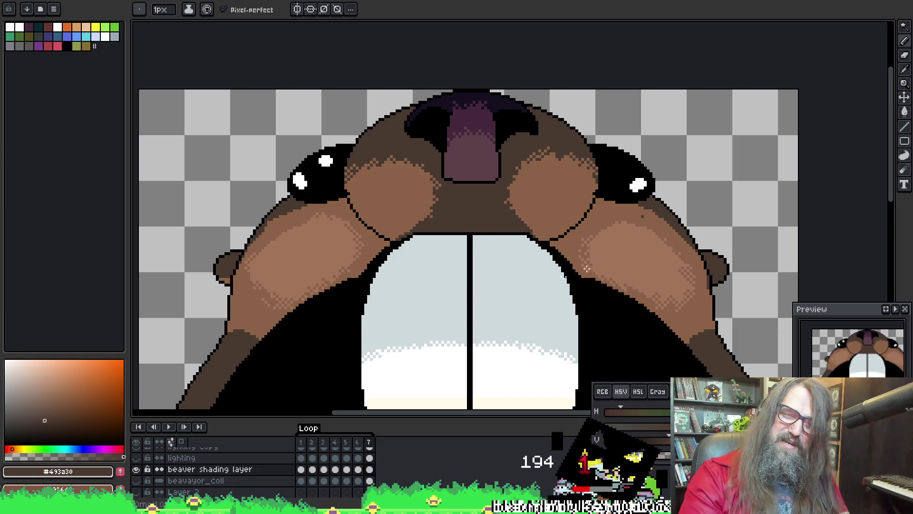
scroll(607, 252, "down", 4)
scroll(571, 243, "up", 2)
scroll(534, 239, "up", 2)
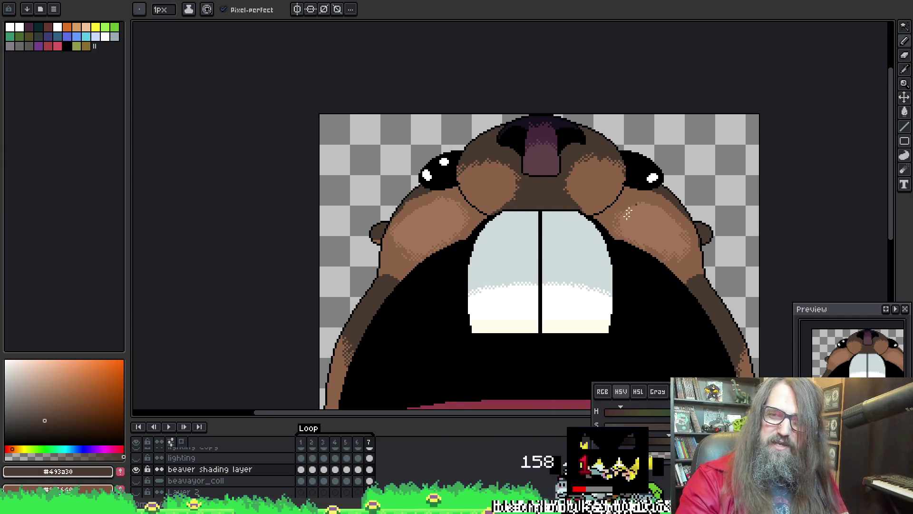
scroll(444, 203, "up", 2)
Sample the light cheek brown, view the whole face, then re-pick dark brown #493a30 from the outline
key("i")
left_click(319, 280)
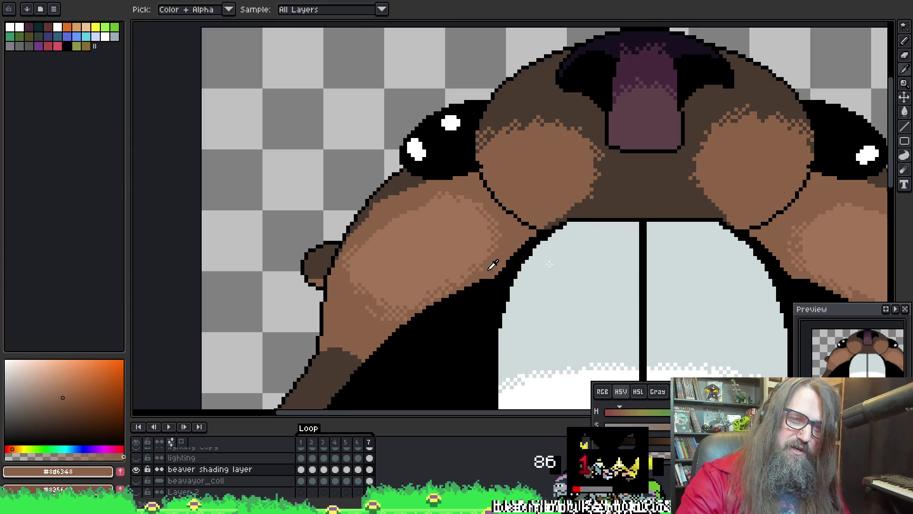
left_click_drag(493, 264, 367, 231)
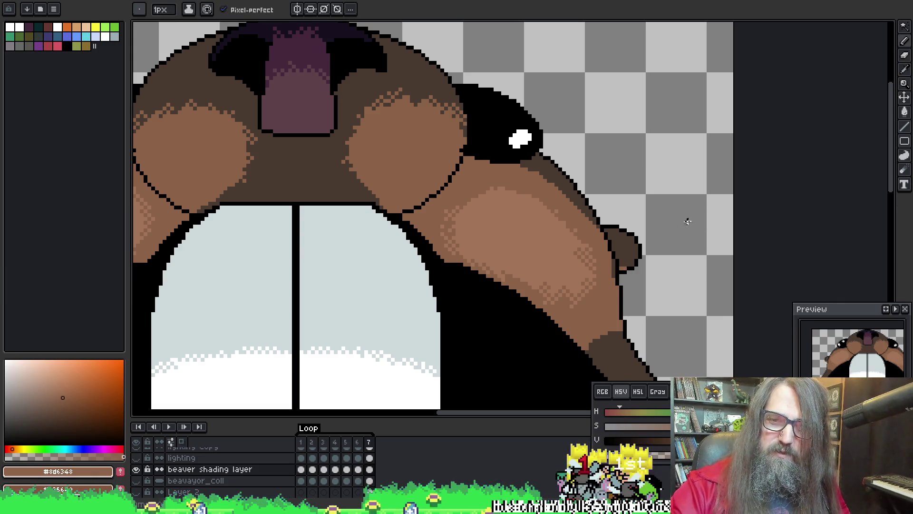
left_click_drag(685, 222, 780, 169)
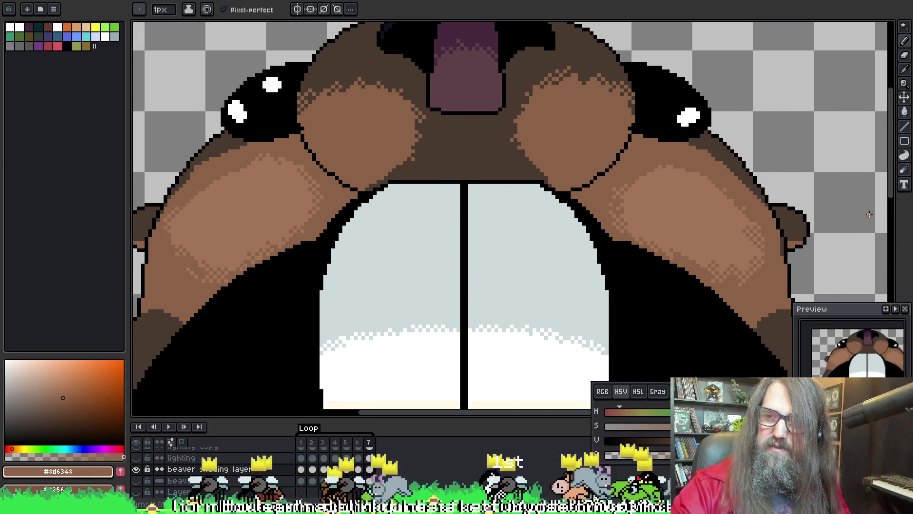
scroll(463, 114, "down", 2)
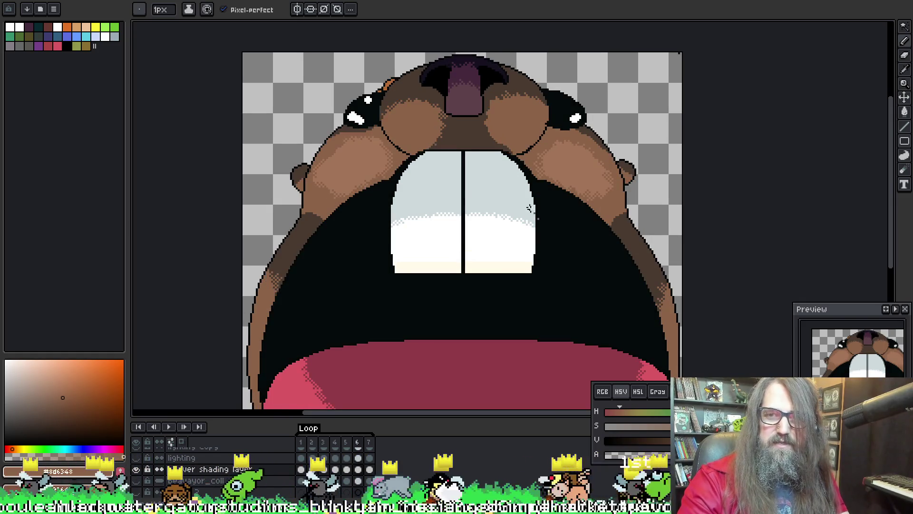
scroll(375, 193, "up", 2)
key("alt")
left_click(225, 148, "alt")
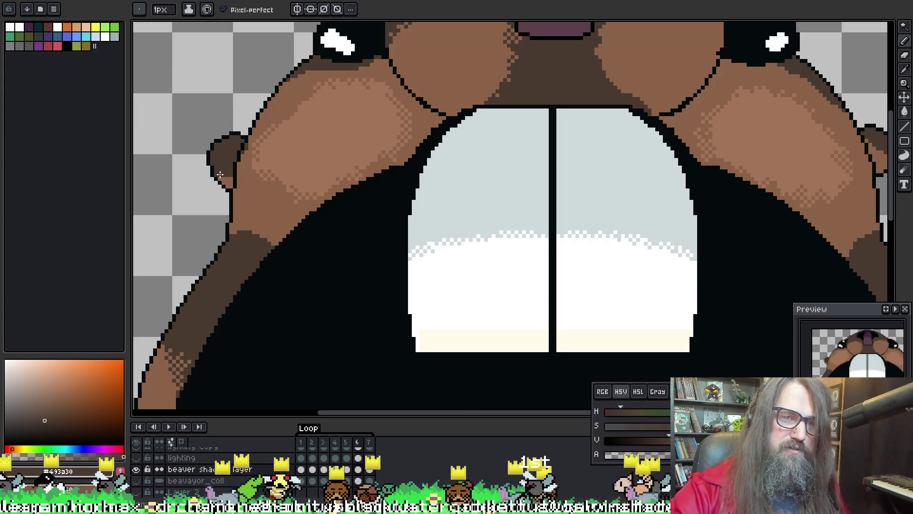
scroll(646, 202, "right", 3)
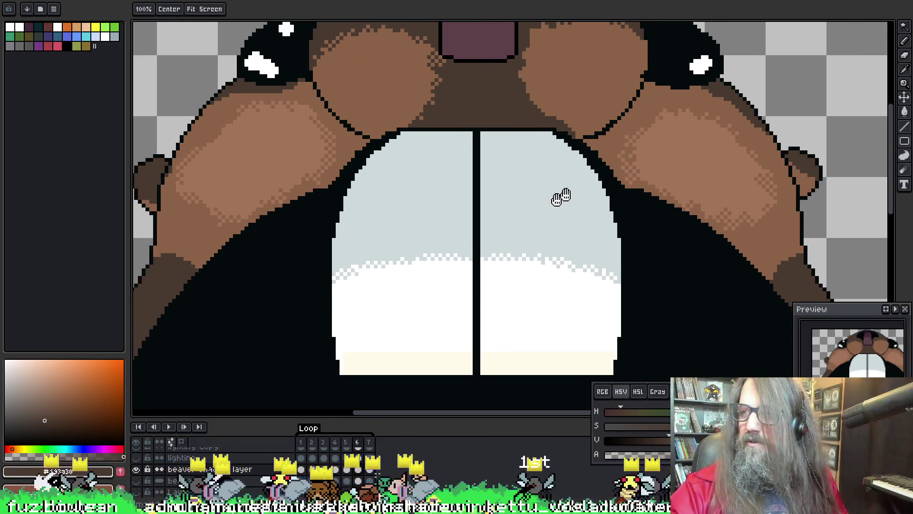
scroll(546, 205, "right", 2)
left_click_drag(683, 155, 594, 163)
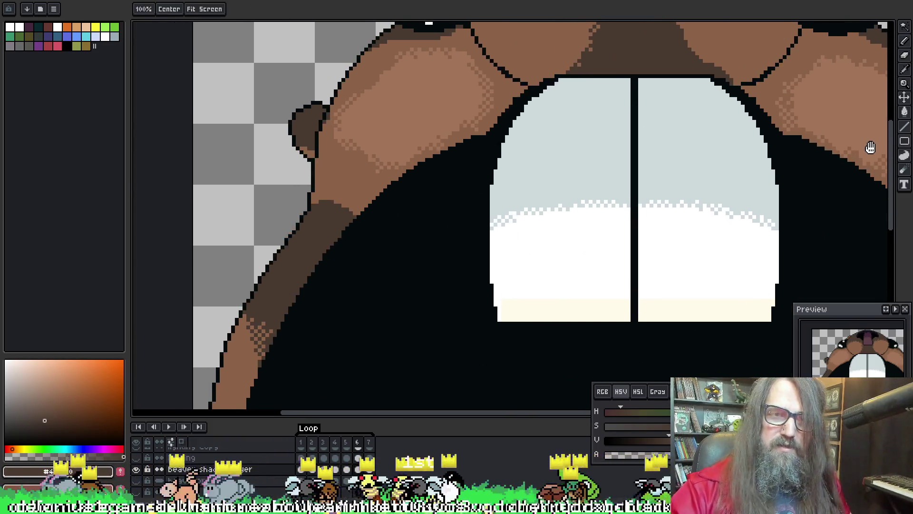
key("b")
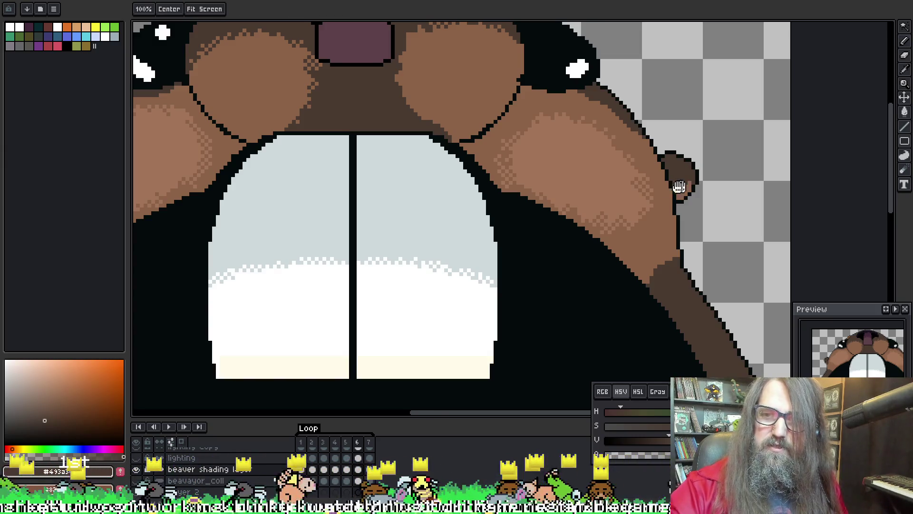
left_click_drag(681, 187, 729, 60)
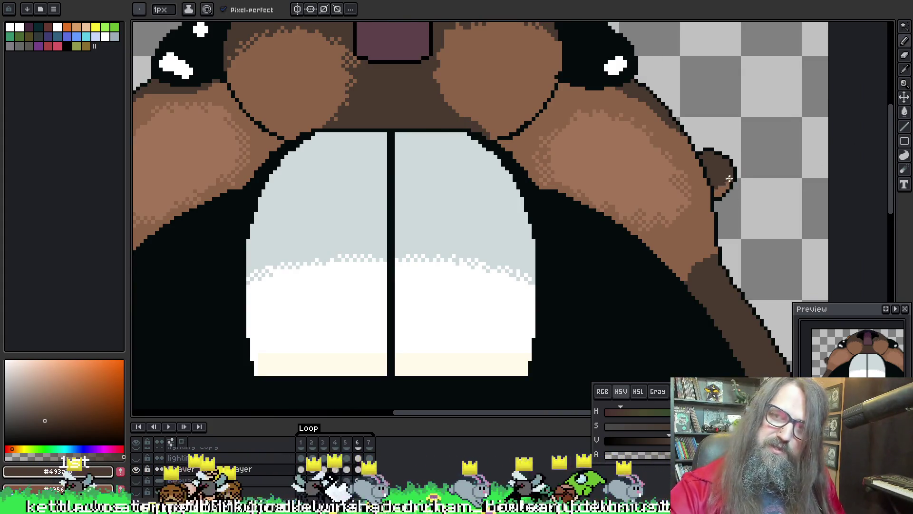
left_click_drag(726, 178, 829, 136)
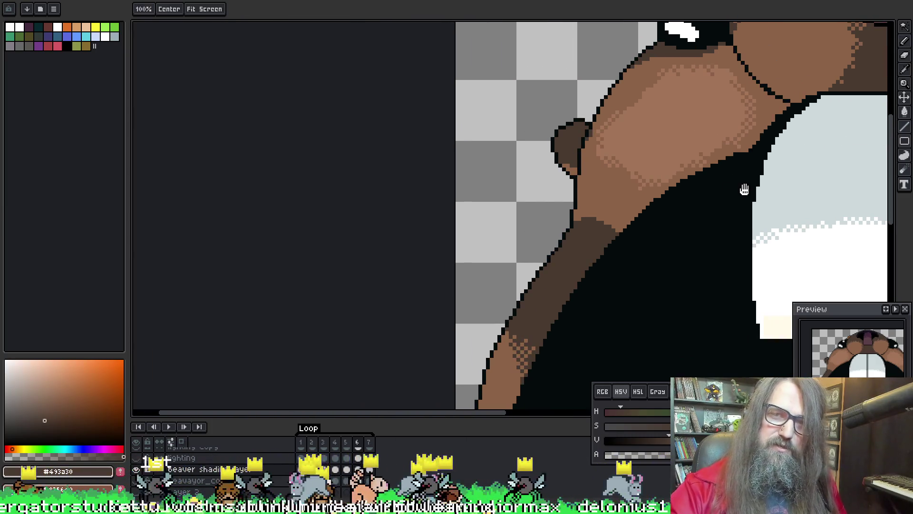
left_click_drag(744, 187, 498, 187)
scroll(611, 207, "right", 1)
scroll(604, 169, "right", 3)
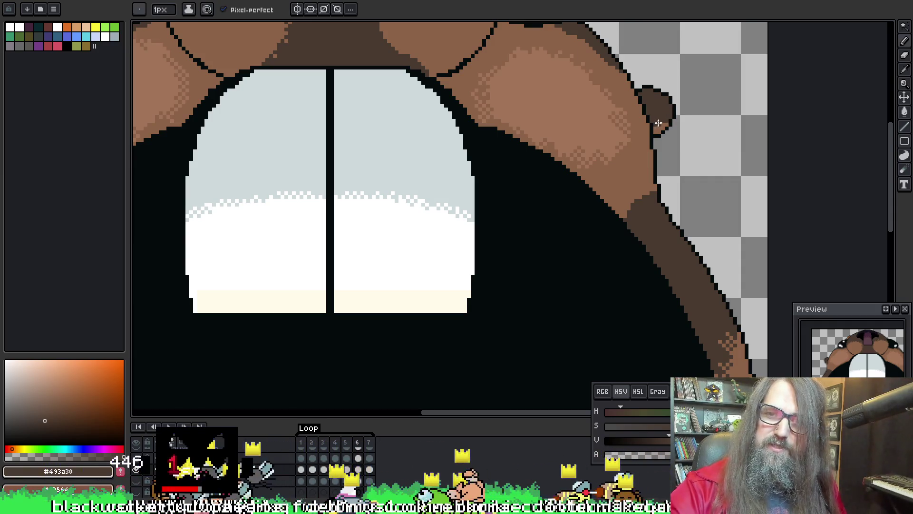
mouse_move(603, 107)
left_mouse_down()
mouse_move(739, 133)
mouse_move(407, 195)
mouse_move(517, 170)
left_mouse_up()
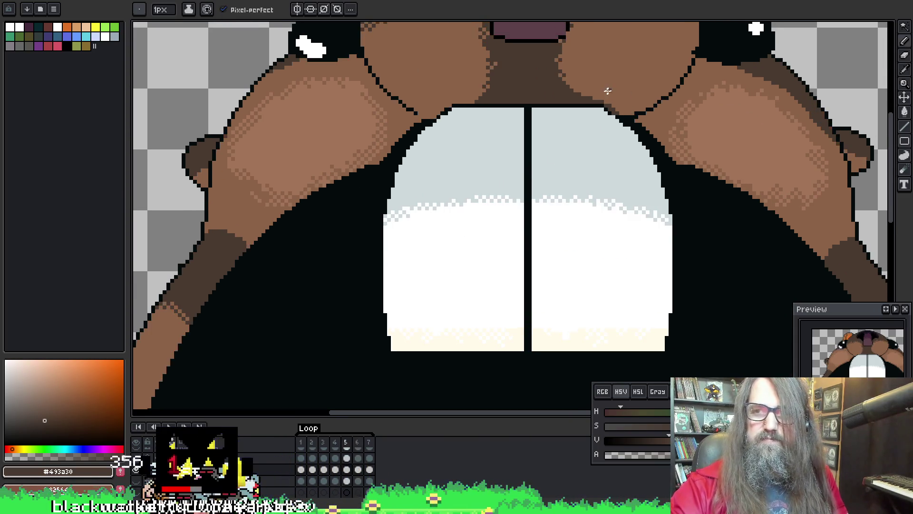
Flip frames and sample the lighter skin brown and dark edge brown from the ear
key("Left")
key("Left")
key("Right")
key("Right")
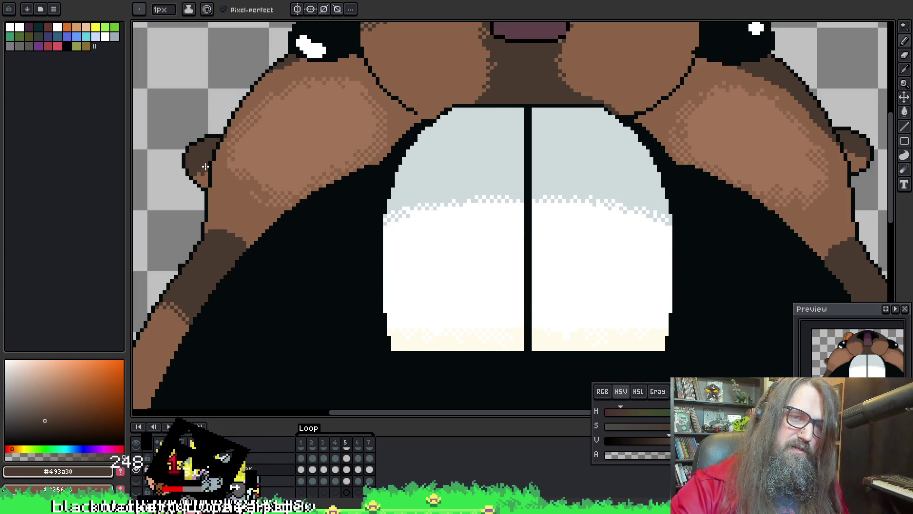
left_click(192, 172, "alt")
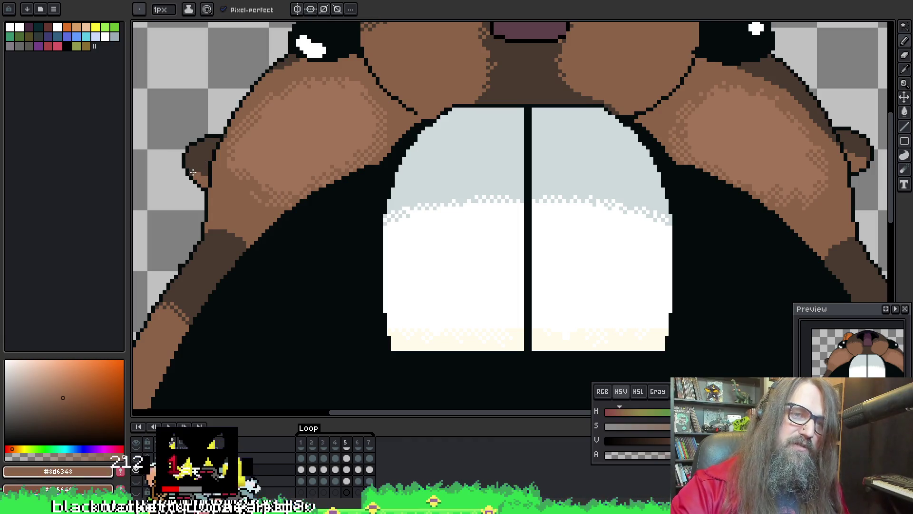
key("alt")
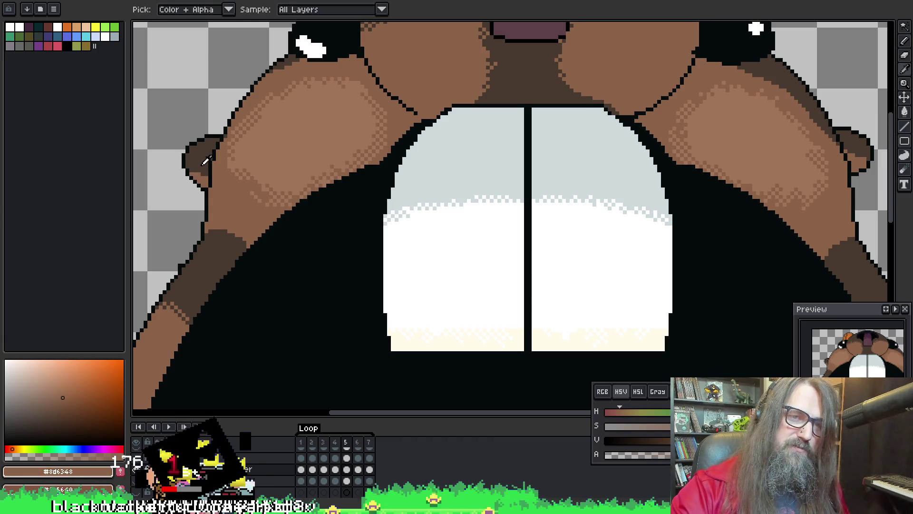
left_click(198, 172, "alt")
scroll(353, 88, "right", 3)
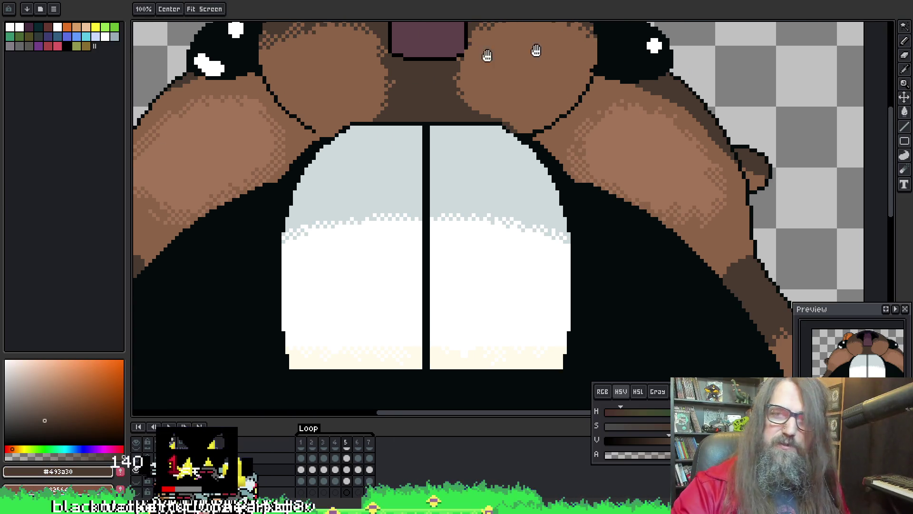
key("alt")
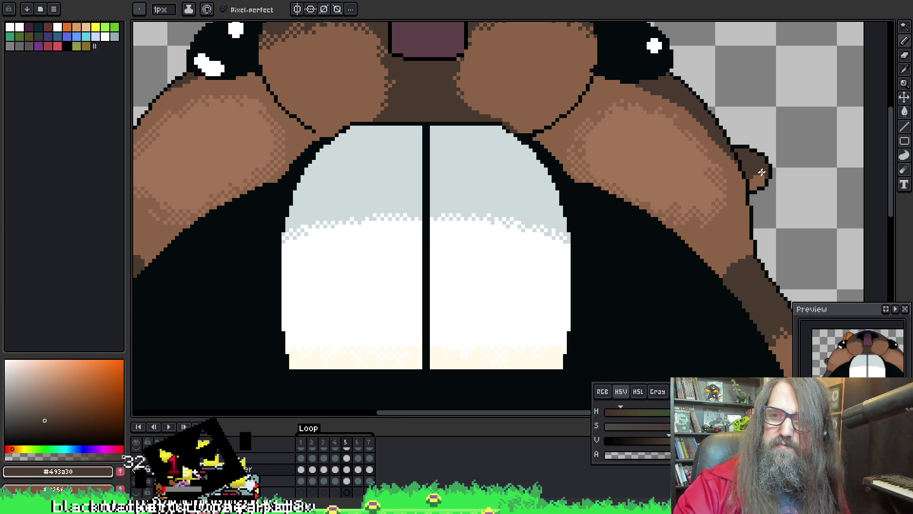
Inspect the right ear and cheek, sample the cheek skin brown, and save the sprite with Ctrl+S
left_click_drag(699, 149, 591, 202)
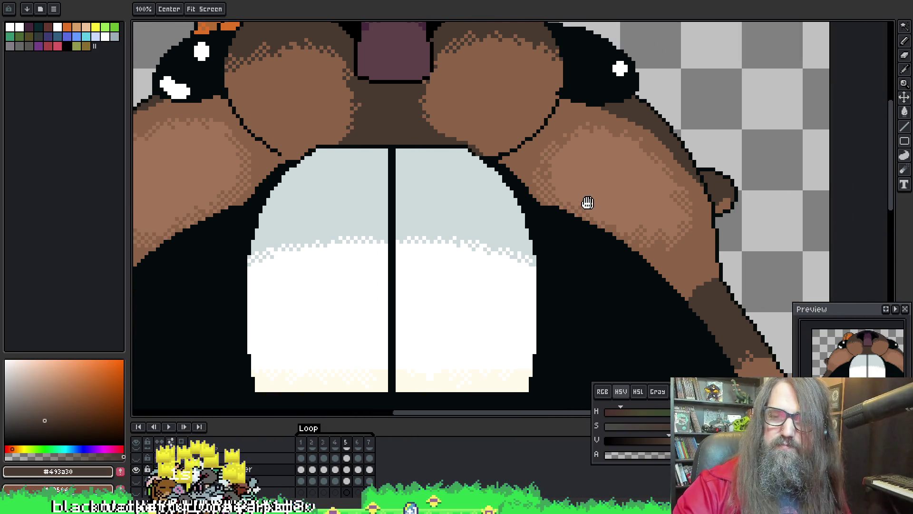
left_click_drag(780, 102, 659, 112)
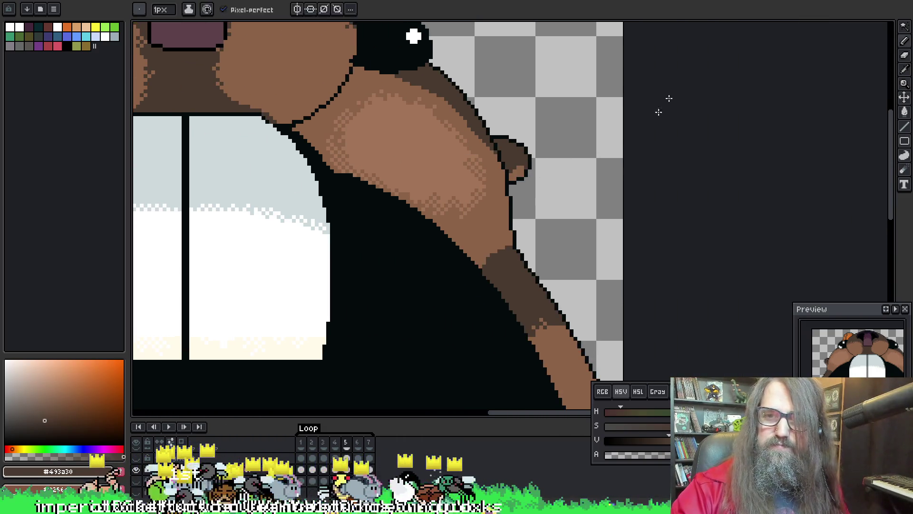
left_click(473, 165, "alt")
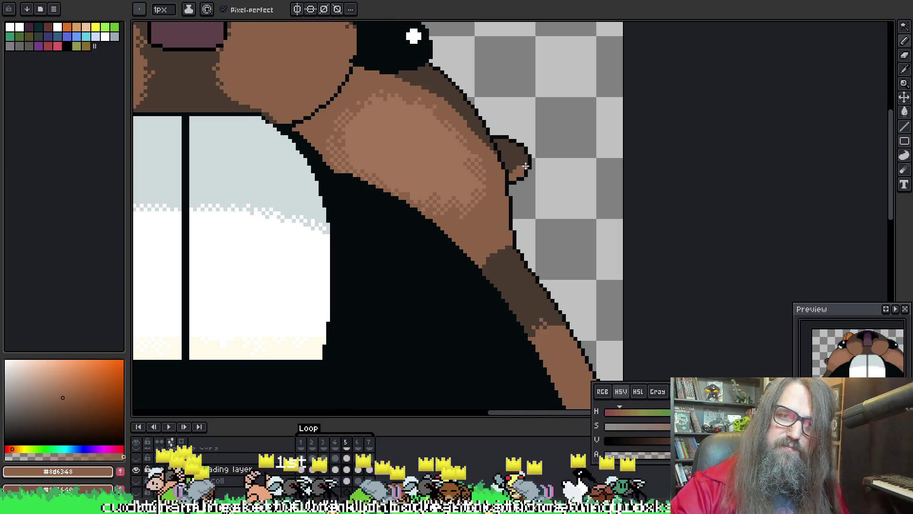
scroll(760, 127, "down", 3)
left_click_drag(760, 126, 773, 133)
key("ctrl+s")
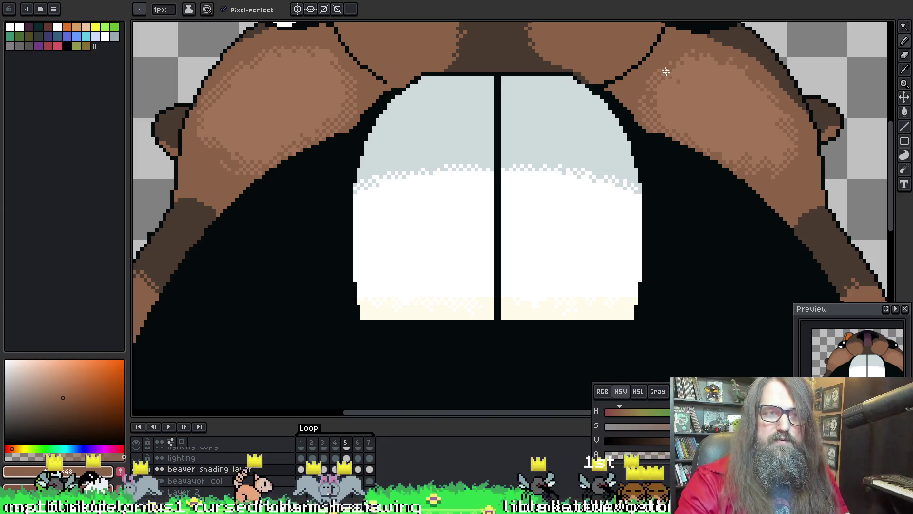
Review both cheeks, the teeth and the right ear, ending with the whole beaver face in view
left_click_drag(579, 105, 452, 178)
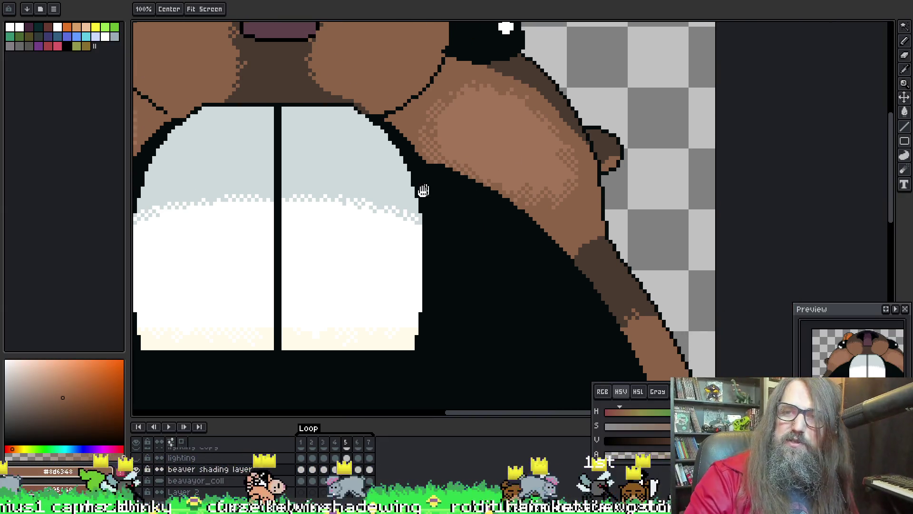
scroll(644, 163, "up", 2)
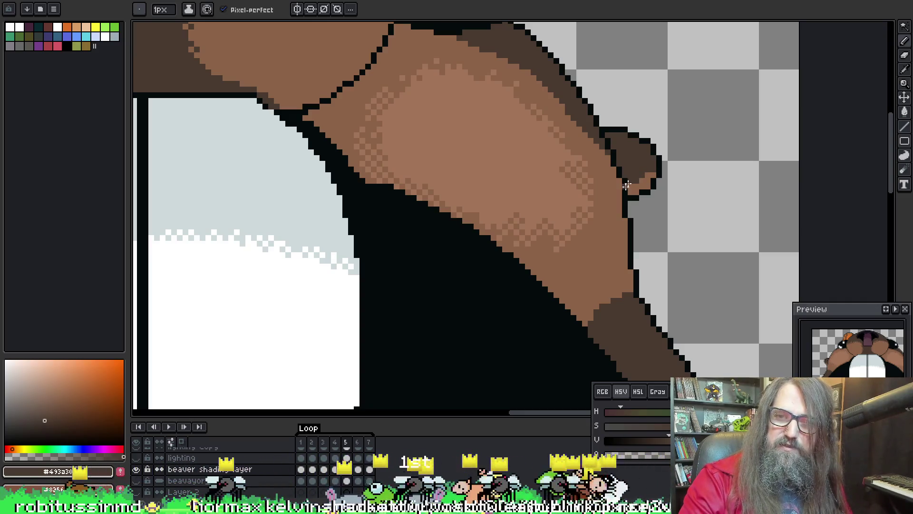
scroll(562, 174, "down", 3)
scroll(501, 197, "down", 1)
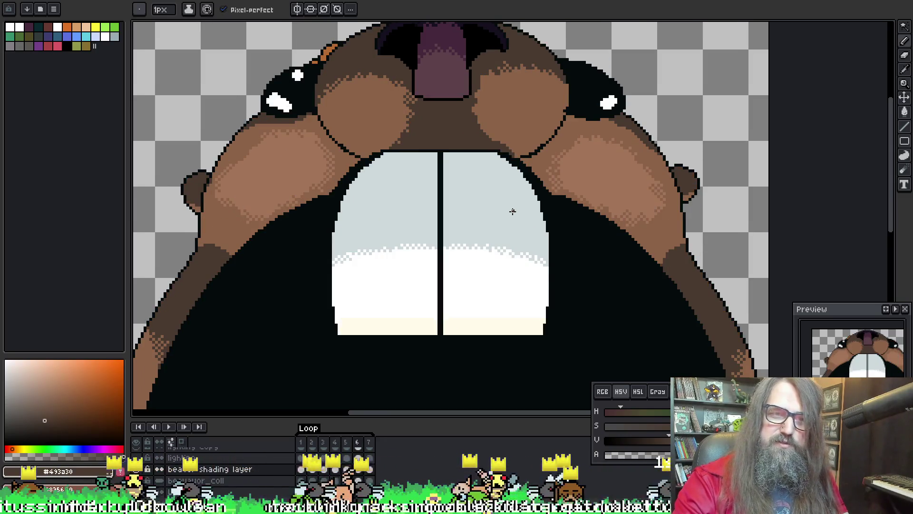
scroll(656, 236, "up", 1)
scroll(592, 236, "down", 2)
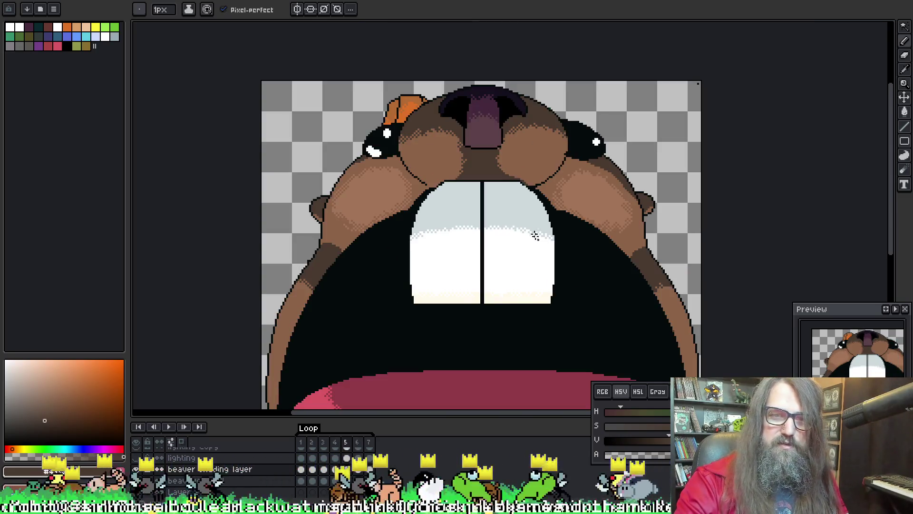
scroll(544, 216, "up", 1)
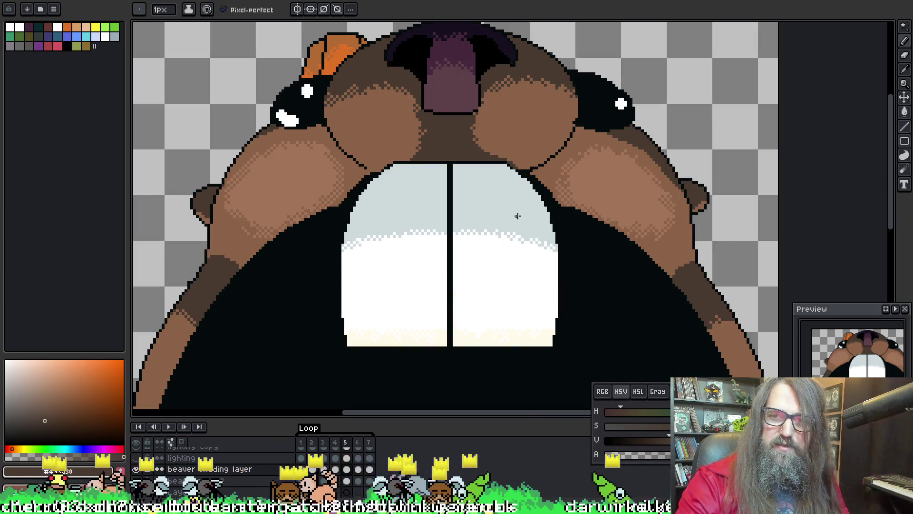
scroll(691, 199, "up", 1)
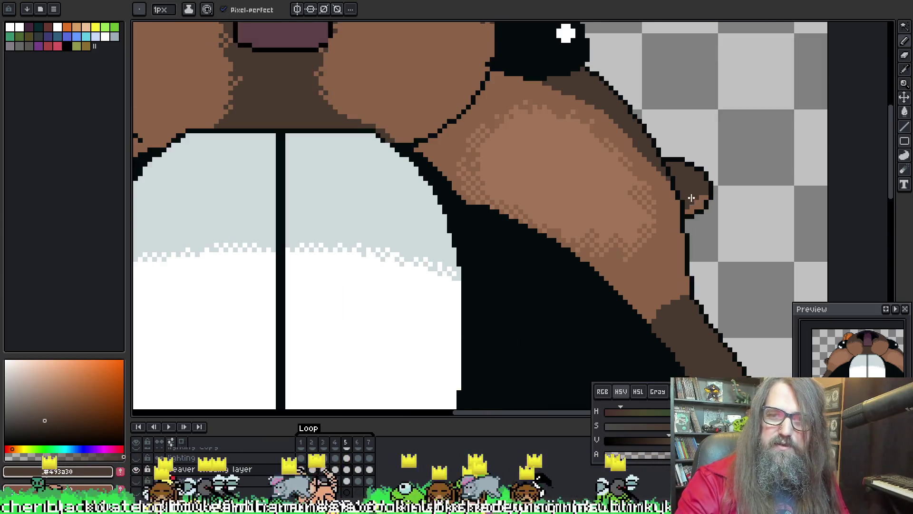
mouse_move(548, 187)
left_mouse_down()
mouse_move(884, 213)
mouse_move(322, 204)
left_mouse_up()
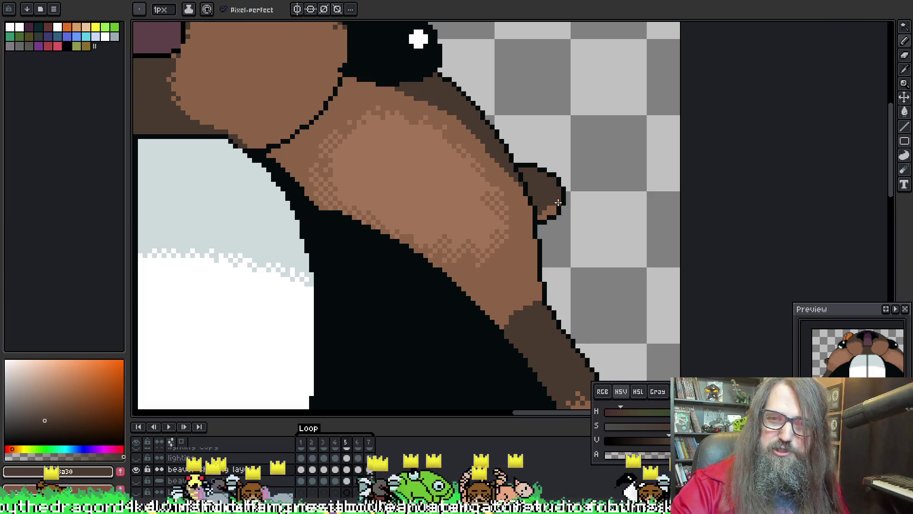
mouse_move(535, 193)
left_mouse_down()
mouse_move(644, 204)
mouse_move(758, 183)
mouse_move(377, 201)
left_mouse_up()
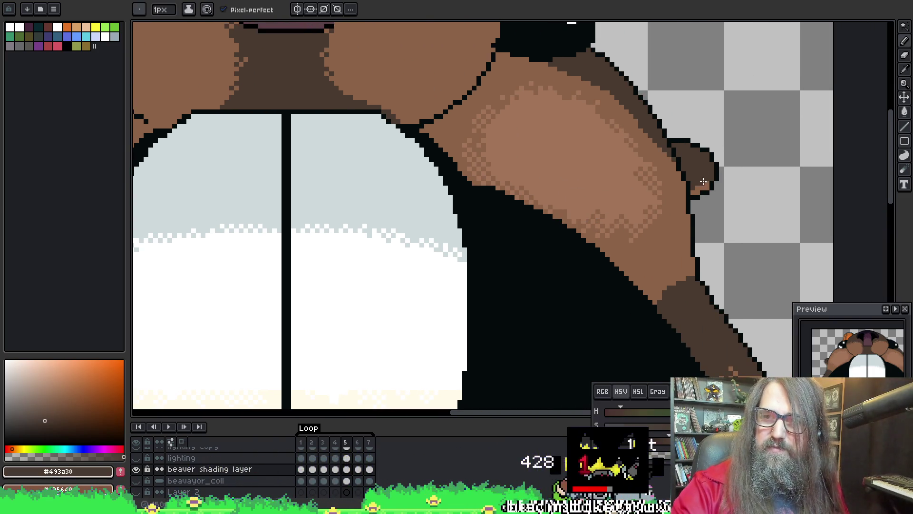
mouse_move(524, 226)
left_mouse_down()
mouse_move(792, 204)
mouse_move(778, 207)
mouse_move(724, 121)
left_mouse_up()
key("alt")
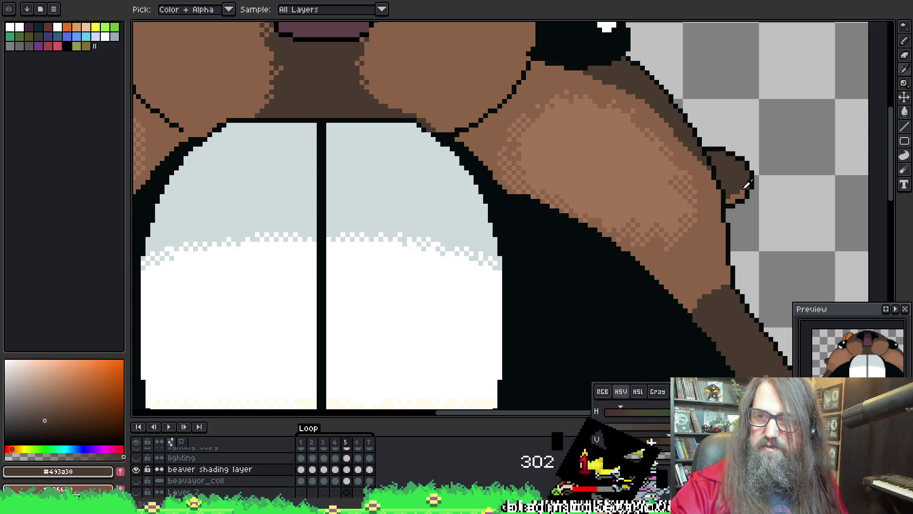
mouse_move(696, 188)
left_mouse_down()
mouse_move(809, 185)
mouse_move(485, 261)
mouse_move(677, 219)
left_mouse_up()
scroll(698, 175, "down", 2)
left_click_drag(607, 186, 581, 191)
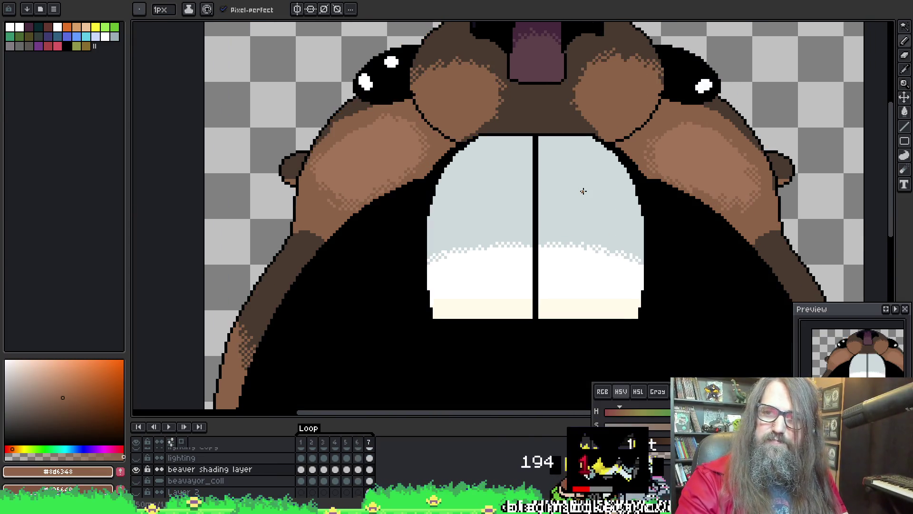
scroll(780, 167, "up", 2)
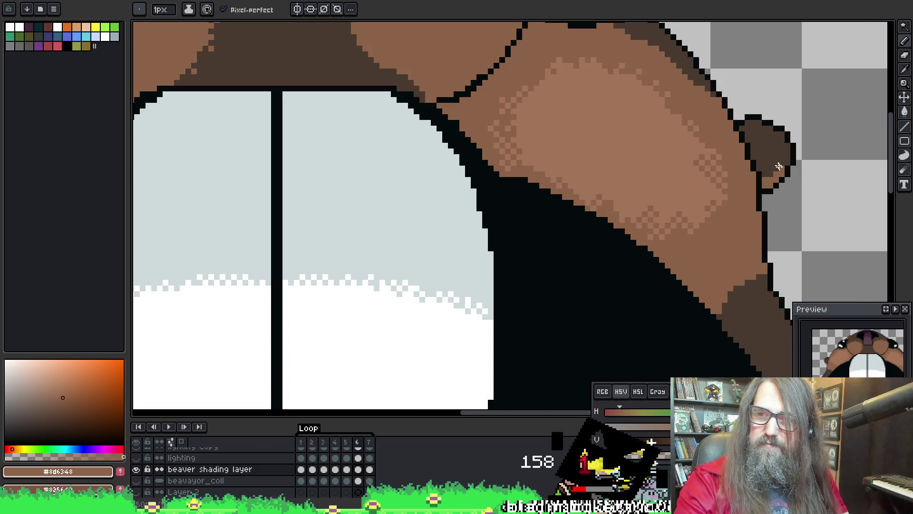
Play the beaver animation in a loop and pan from the left cheek up to the head and hat
mouse_move(462, 209)
left_mouse_down()
mouse_move(795, 231)
mouse_move(871, 215)
left_mouse_up()
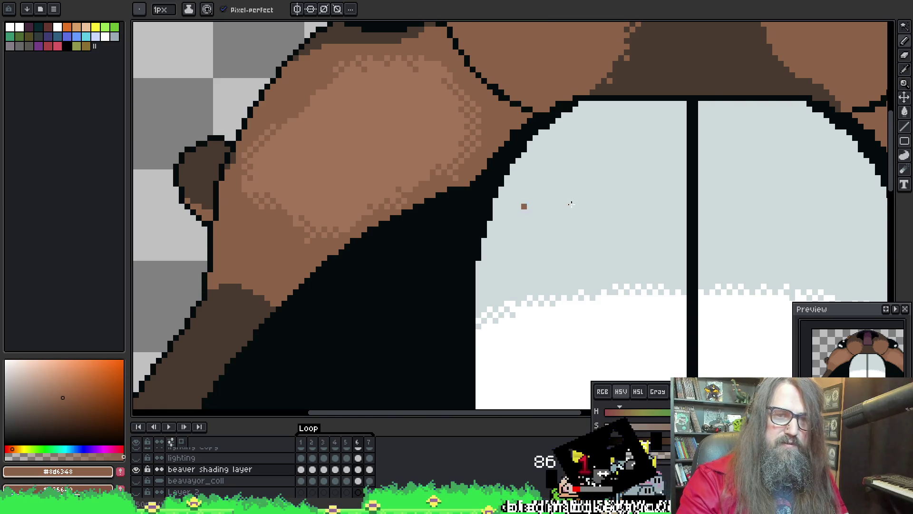
scroll(571, 204, "down", 1)
scroll(665, 246, "down", 1)
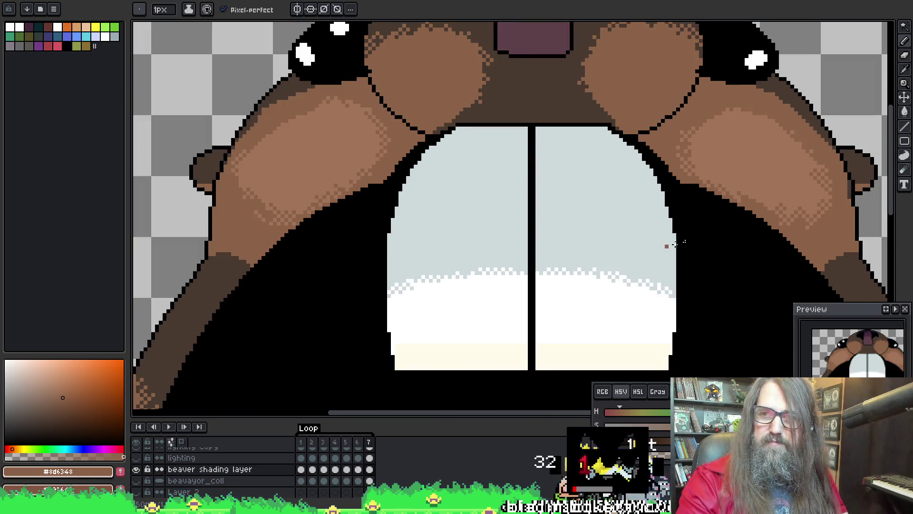
scroll(206, 178, "down", 1)
scroll(196, 178, "up", 1)
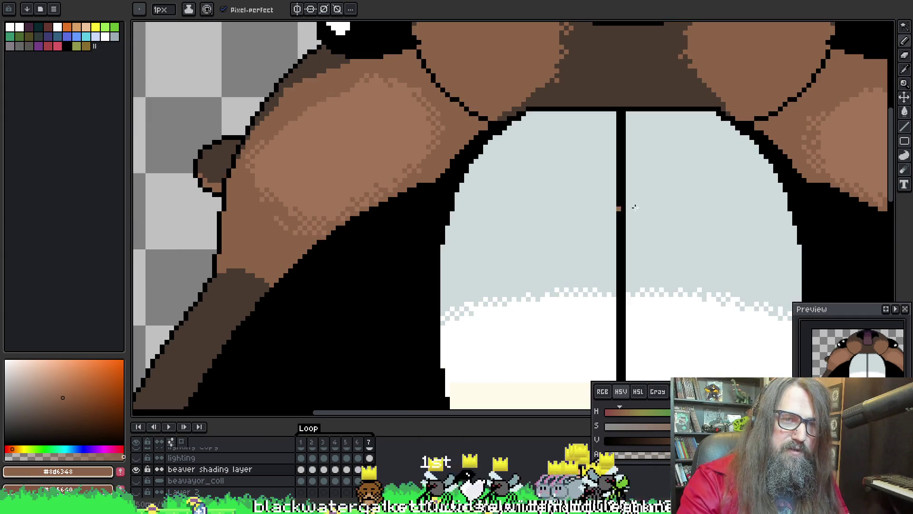
scroll(635, 207, "right", 5)
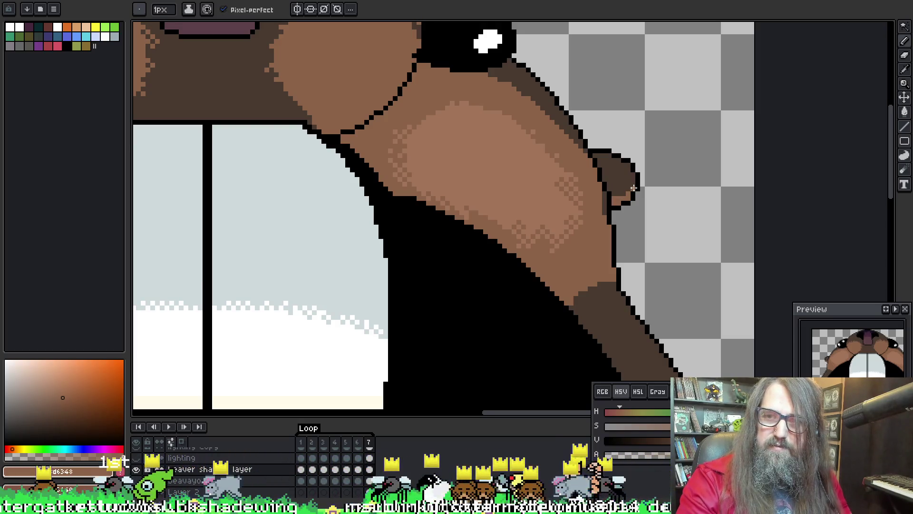
key("Return")
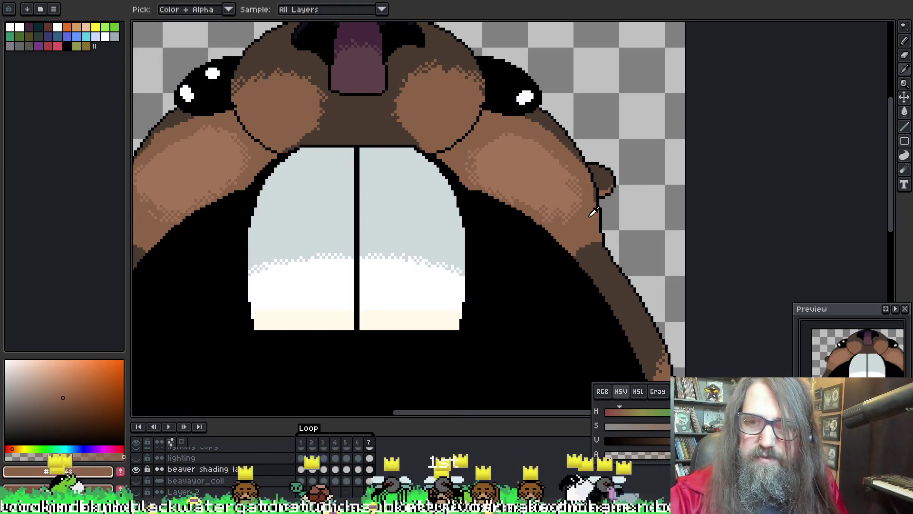
key("v")
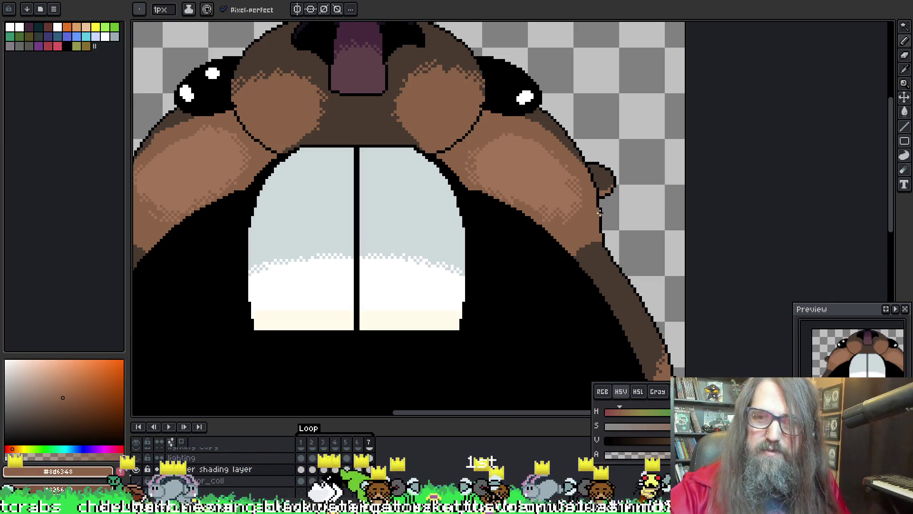
mouse_move(389, 156)
left_mouse_down()
mouse_move(589, 176)
mouse_move(502, 172)
left_mouse_up()
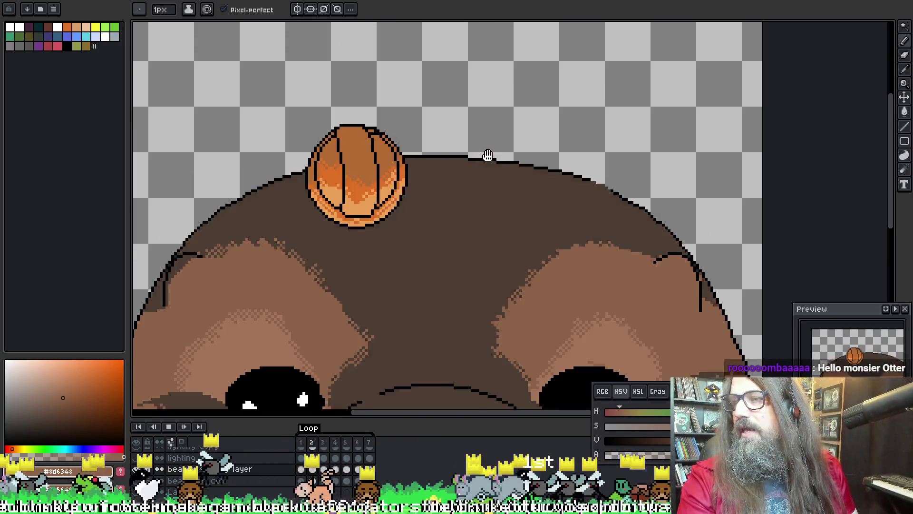
scroll(449, 150, "down", 3)
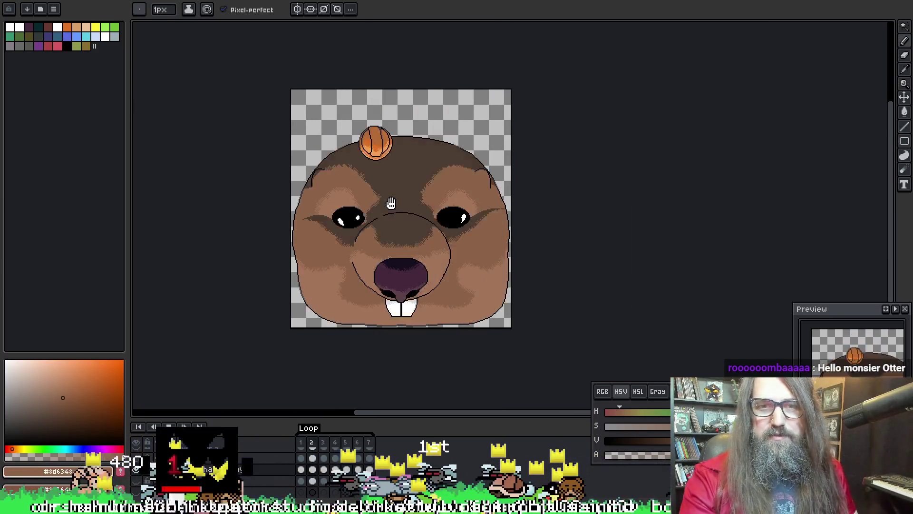
scroll(391, 204, "up", 2)
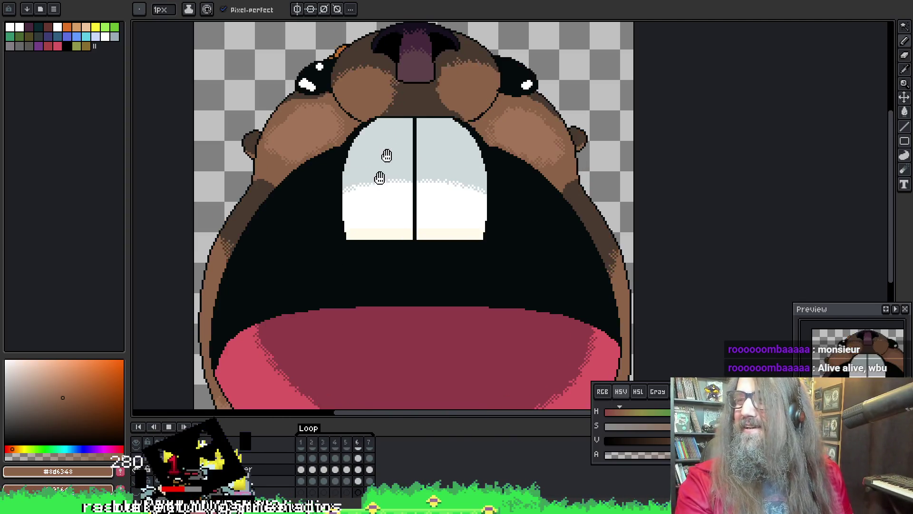
right_click(421, 206)
left_click(377, 211)
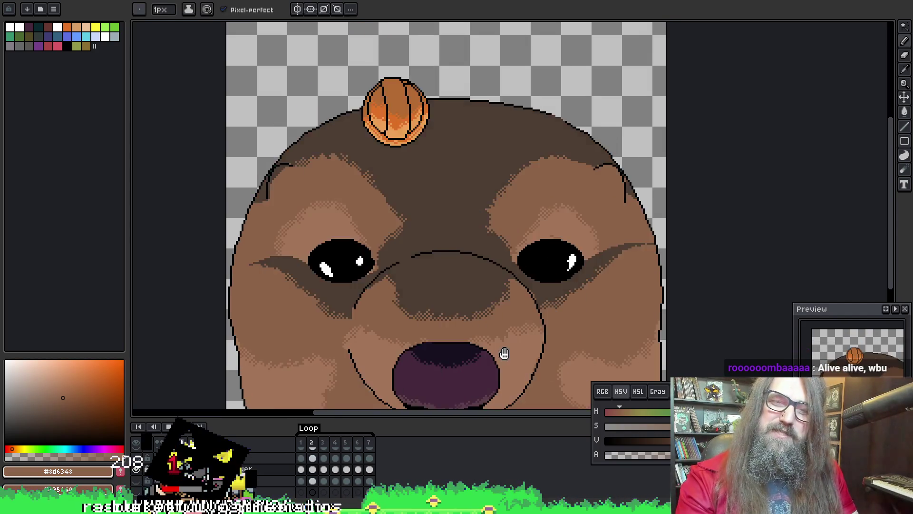
mouse_move(504, 355)
left_mouse_down()
mouse_move(486, 350)
mouse_move(471, 380)
left_mouse_up()
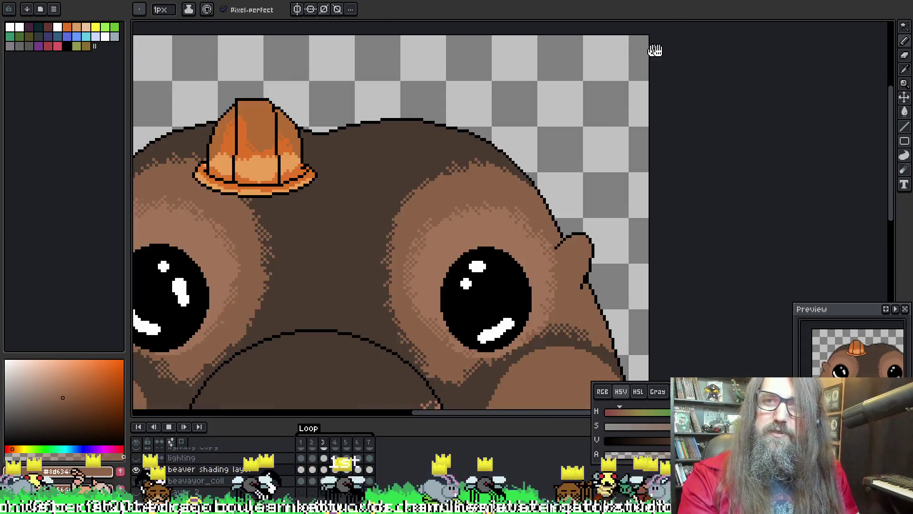
scroll(645, 50, "up", 2)
Switch to the brush tool (B) and pan the looping animation back to the beaver's open mouth
left_click_drag(637, 61, 496, 242)
scroll(495, 241, "up", 3)
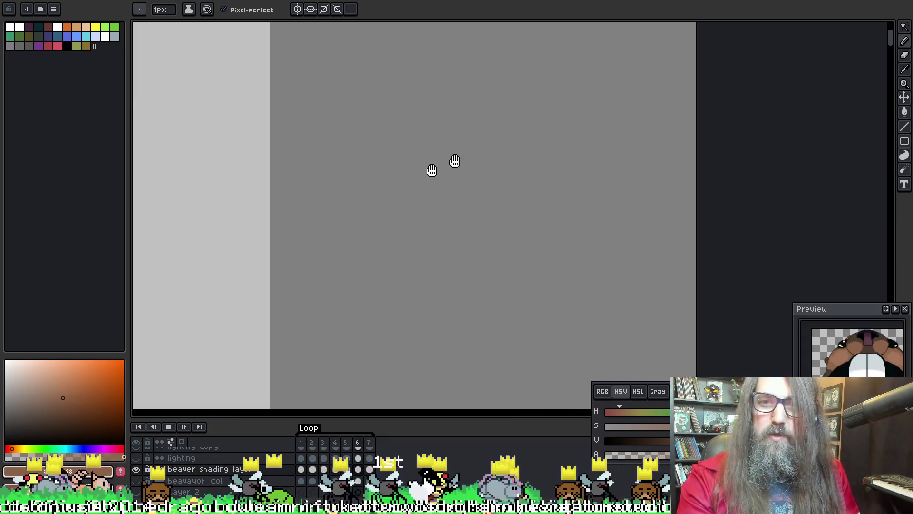
scroll(274, 167, "down", 2)
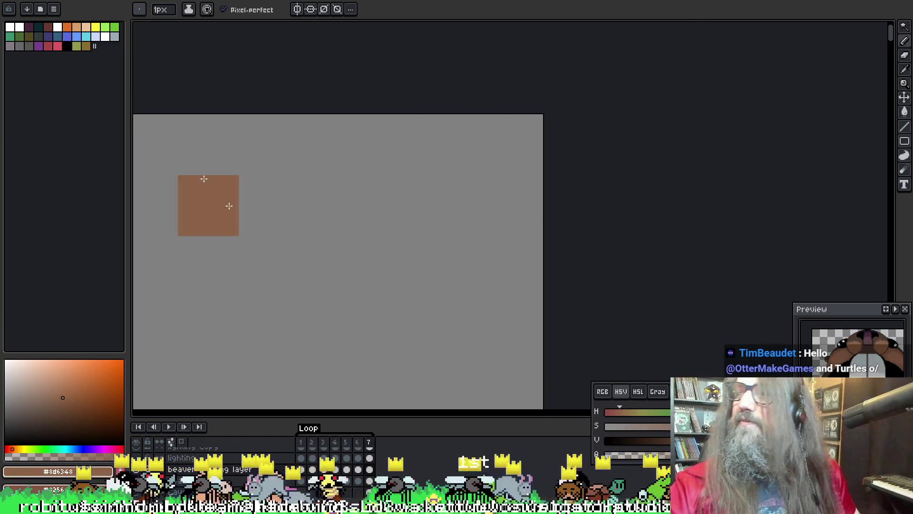
key("b")
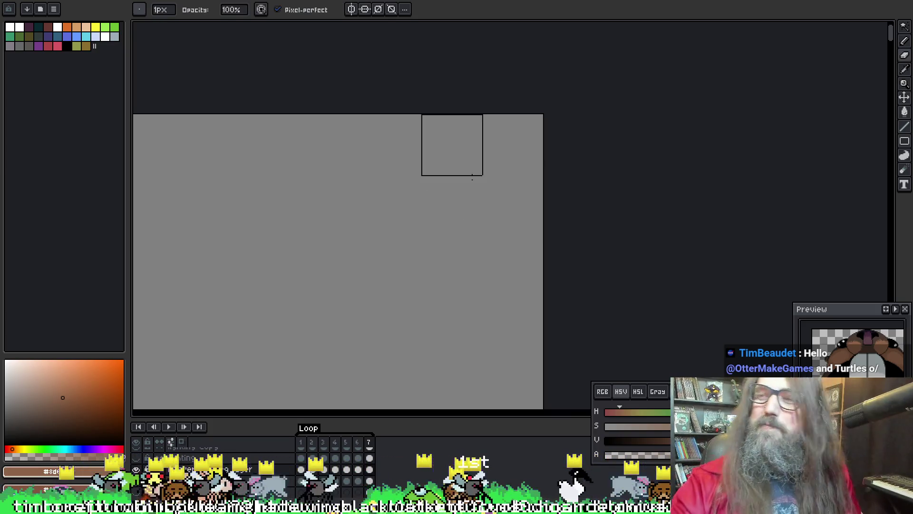
scroll(442, 144, "down", 3)
scroll(422, 268, "down", 2)
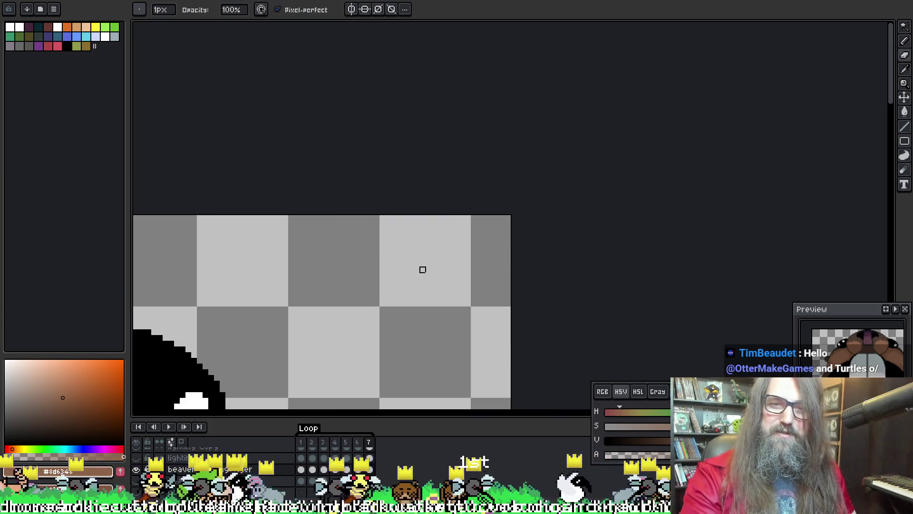
scroll(421, 266, "down", 1)
left_click_drag(430, 264, 450, 246)
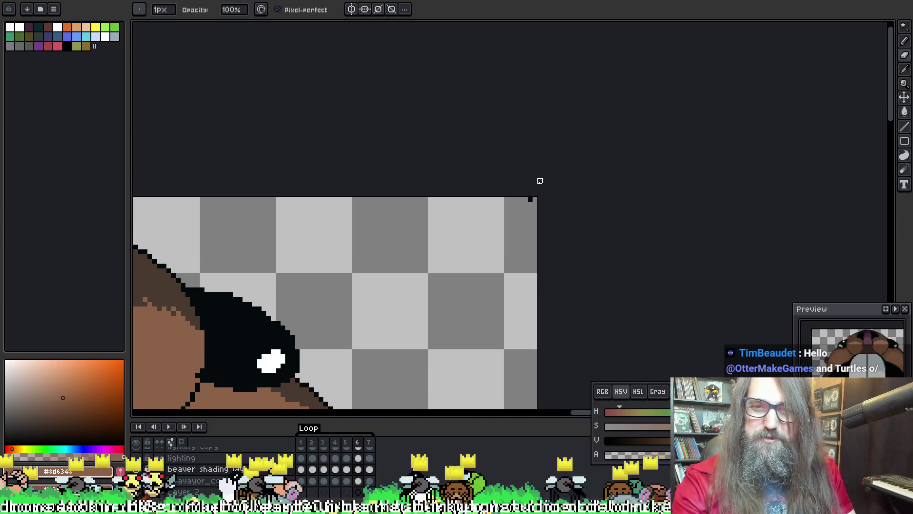
scroll(540, 179, "up", 1)
scroll(530, 200, "up", 1)
scroll(529, 200, "up", 1)
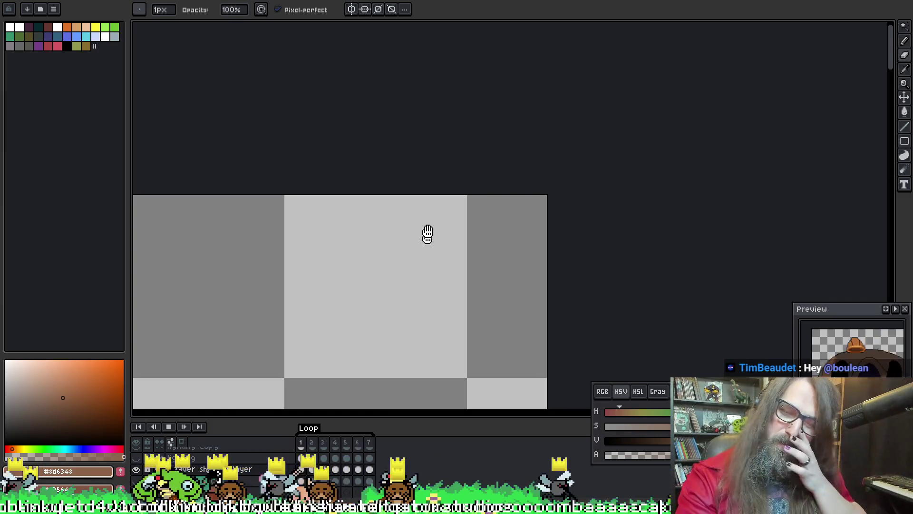
scroll(420, 243, "down", 1)
scroll(358, 287, "down", 2)
mouse_move(357, 288)
left_mouse_down()
mouse_move(563, 135)
mouse_move(514, 196)
mouse_move(371, 116)
mouse_move(377, 235)
left_mouse_up()
scroll(359, 328, "up", 2)
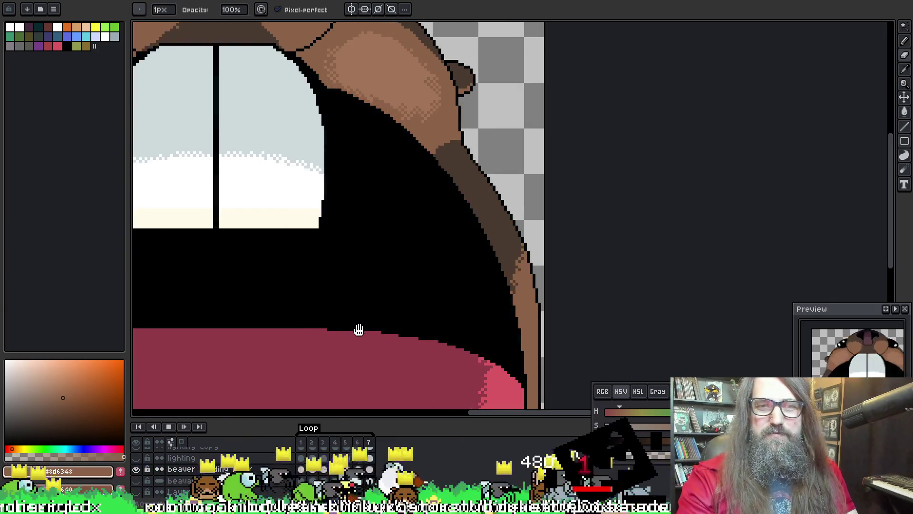
scroll(363, 388, "down", 3)
scroll(362, 387, "up", 2)
scroll(365, 391, "down", 2)
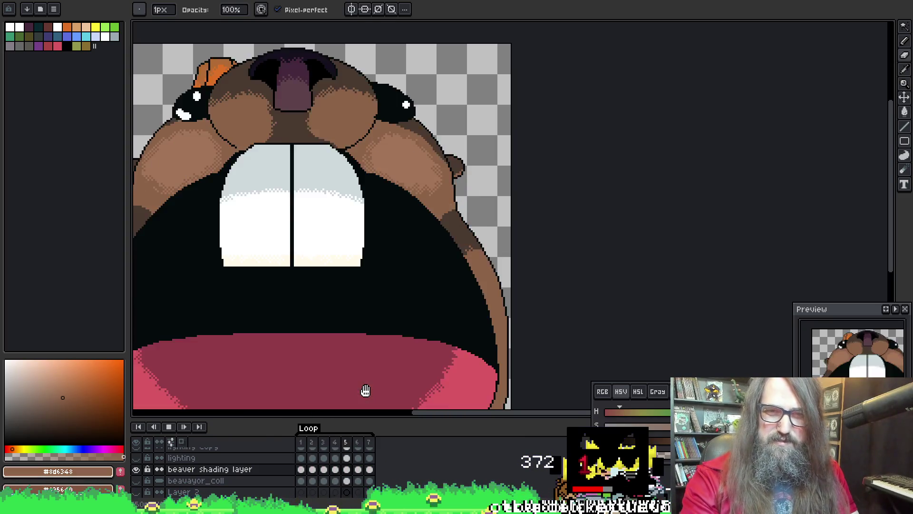
mouse_move(363, 388)
left_mouse_down()
mouse_move(336, 122)
mouse_move(294, 250)
left_mouse_up()
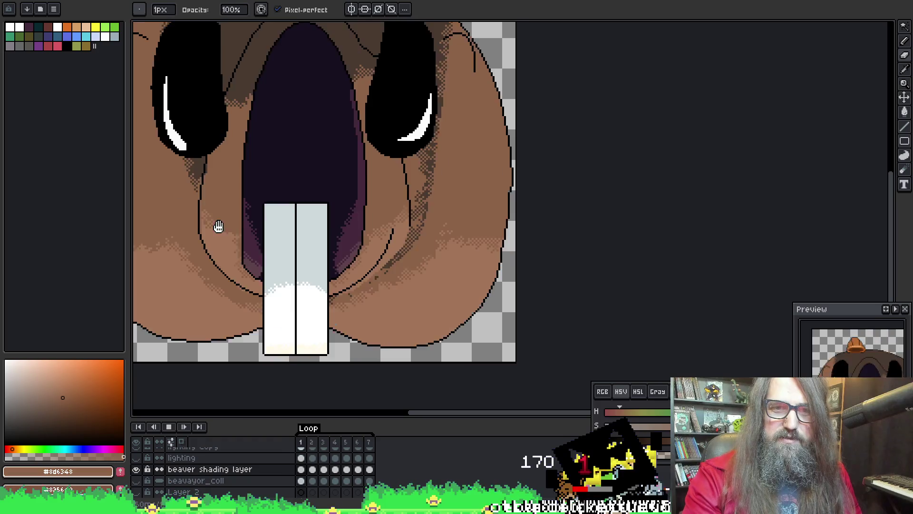
scroll(463, 229, "up", 1)
mouse_move(211, 228)
left_mouse_down()
mouse_move(463, 229)
mouse_move(375, 204)
left_mouse_up()
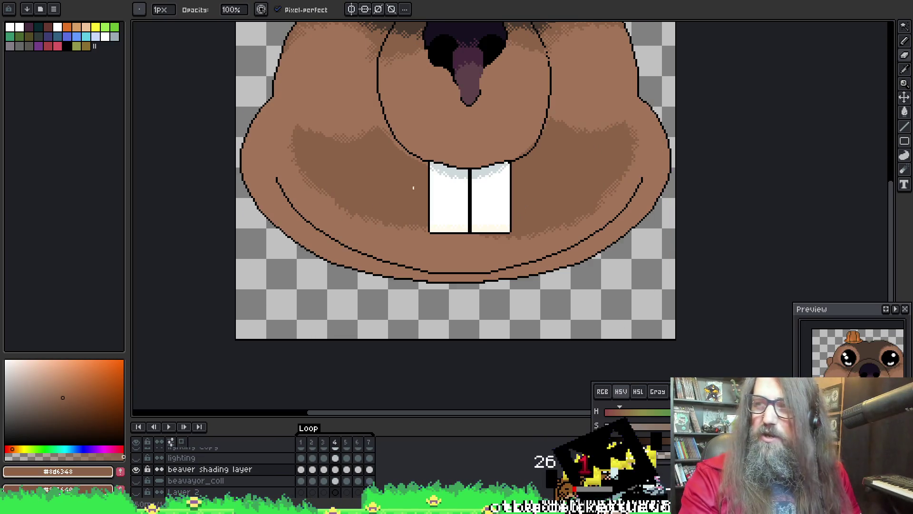
mouse_move(375, 203)
left_mouse_down()
mouse_move(414, 251)
mouse_move(404, 367)
mouse_move(398, 347)
left_mouse_up()
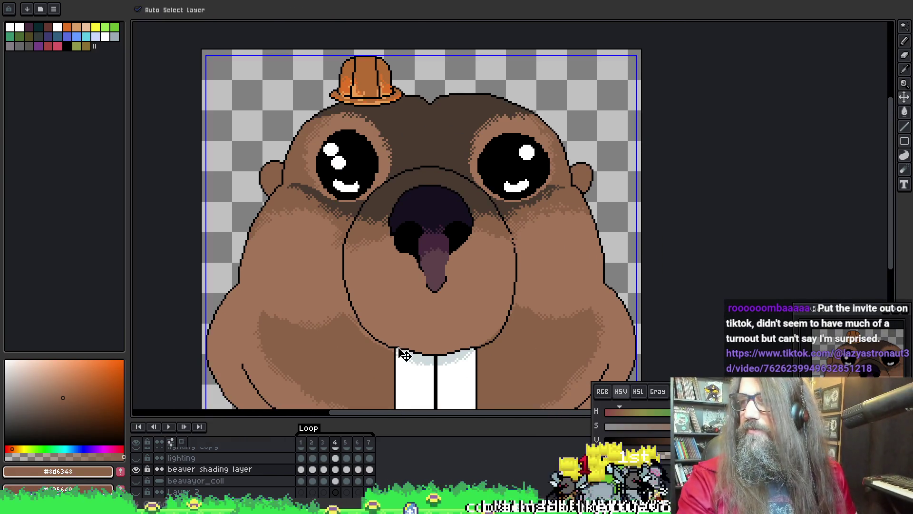
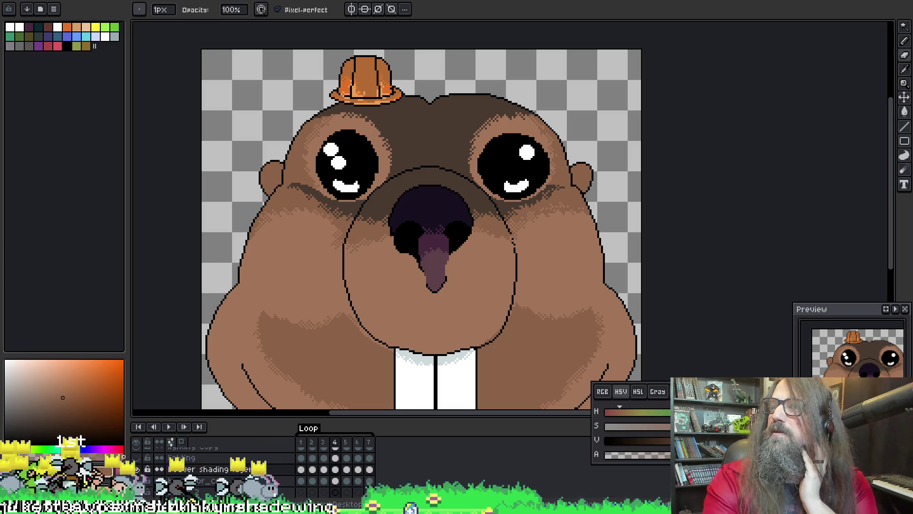
Leave the beaver sprite as is and bring the TikTok browser window to the front
mouse_move(912, 292)
left_mouse_down()
mouse_move(893, 294)
mouse_move(912, 294)
left_mouse_up()
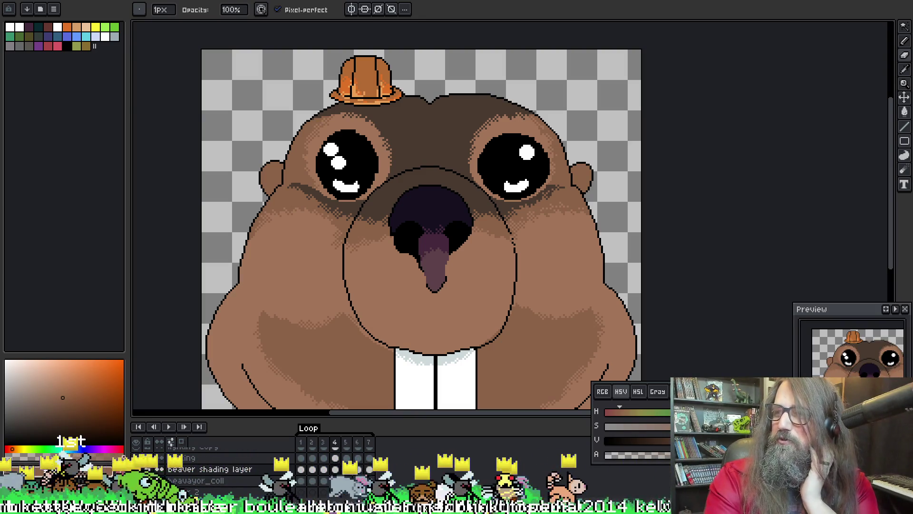
key("alt+Tab")
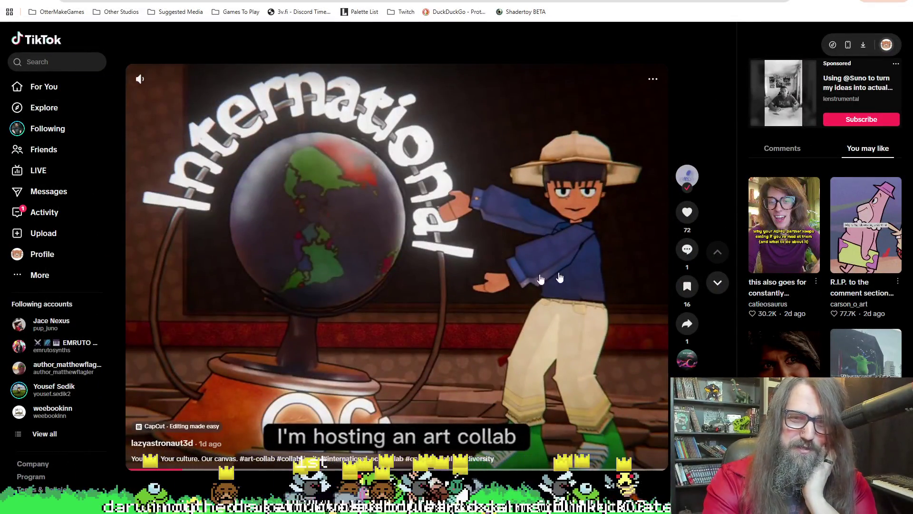
Replay the art collab video from the start and like it
left_click(464, 253)
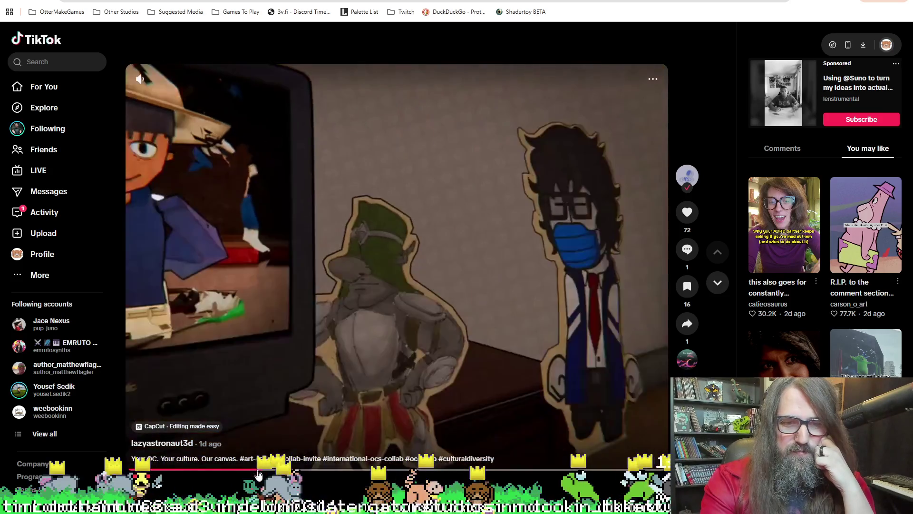
left_click_drag(247, 469, 14, 58)
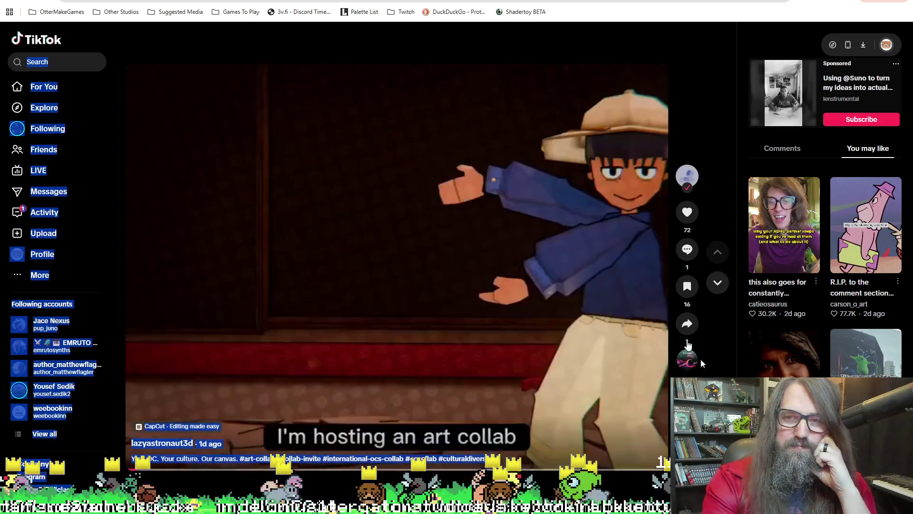
left_click(687, 211)
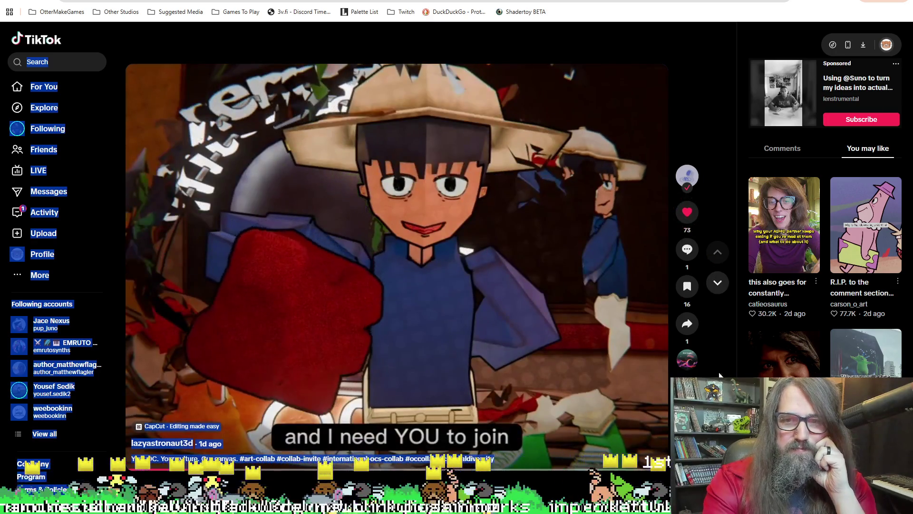
left_click(718, 371)
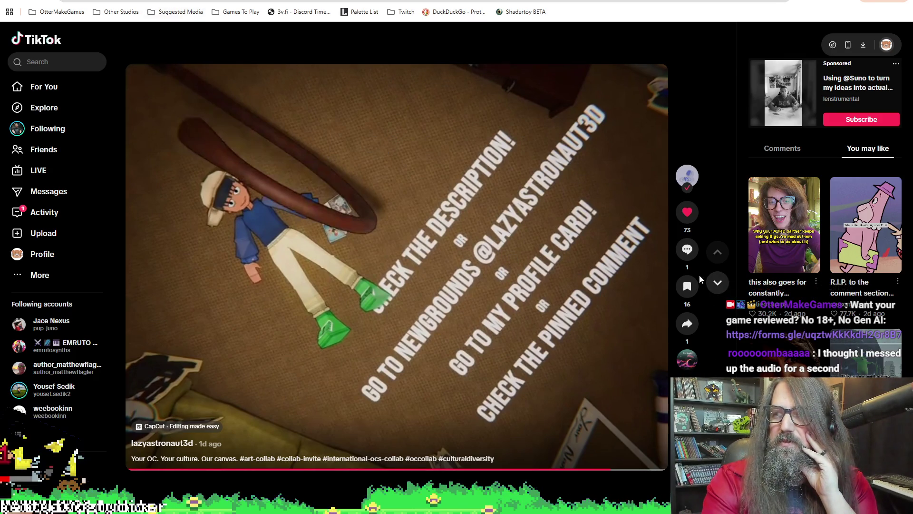
mouse_move(542, 215)
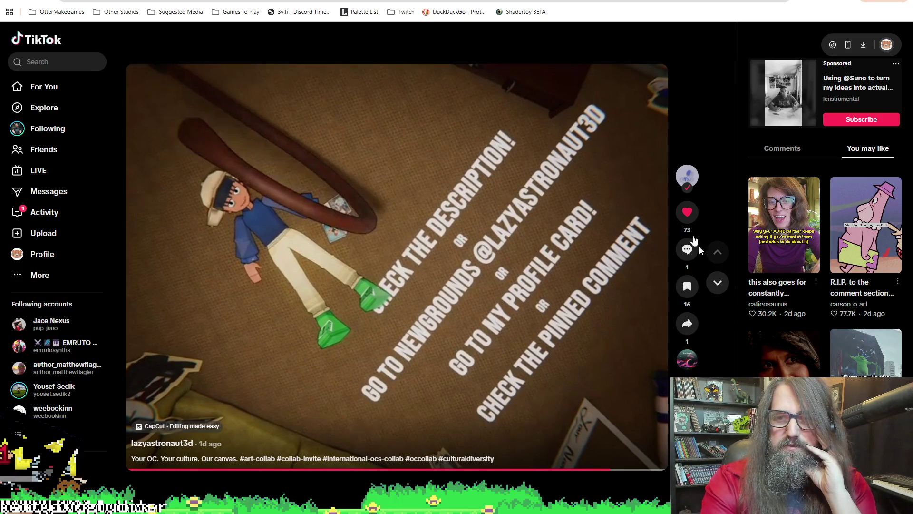
Repost the art collab video through the Share options
left_click(688, 325)
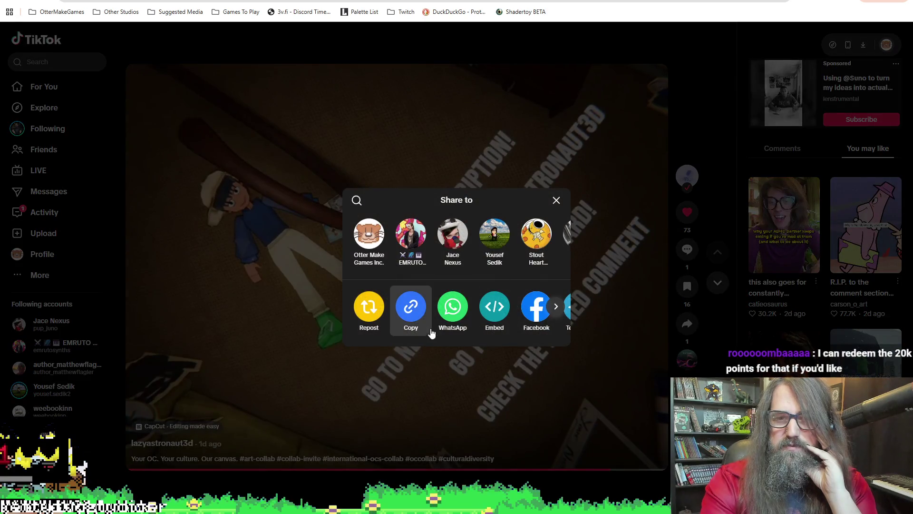
left_click(368, 311)
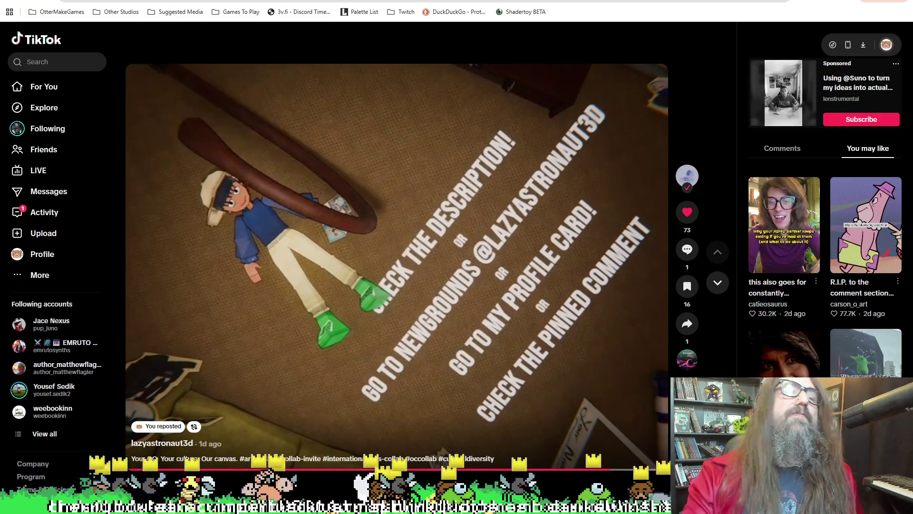
mouse_move(396, 266)
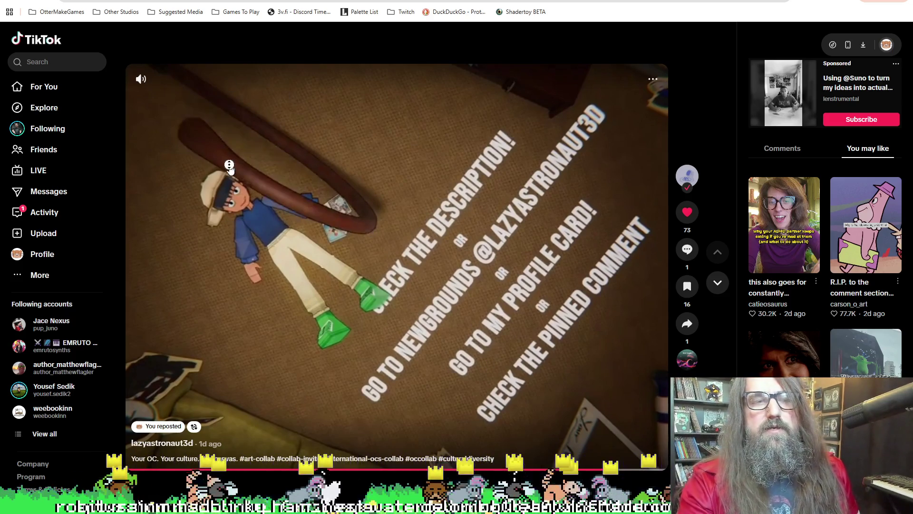
scroll(503, 224, "down", 1)
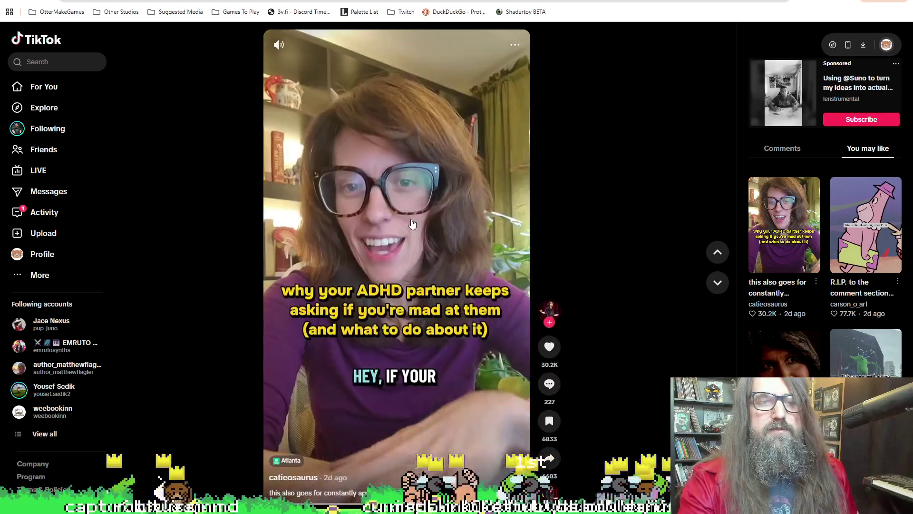
scroll(502, 224, "up", 1)
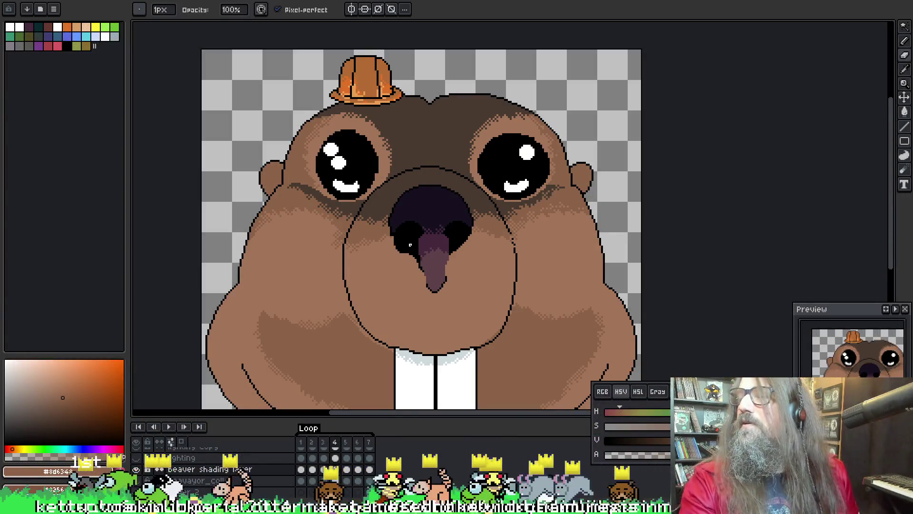
scroll(397, 167, "up", 2)
scroll(397, 166, "up", 2)
Play back the beaver animation once, then hand the screen over to Discord
key("Return")
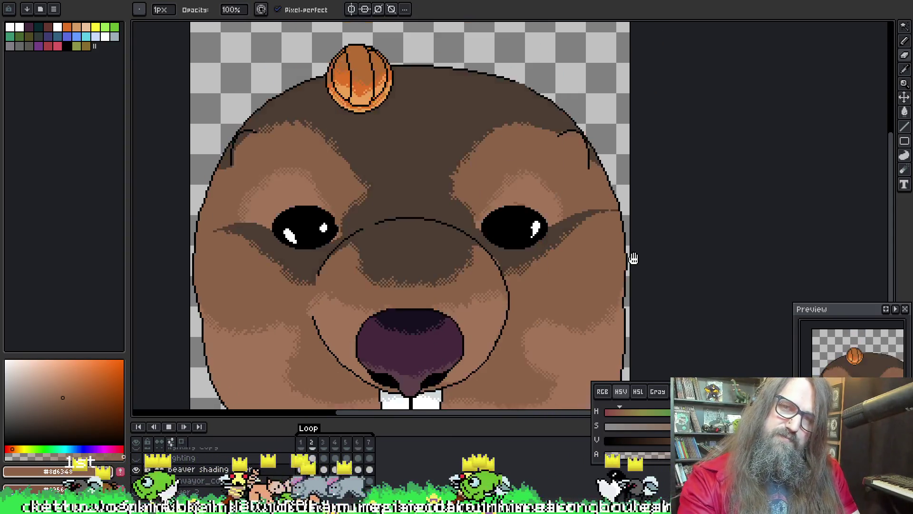
scroll(633, 260, "down", 2)
mouse_move(542, 257)
left_mouse_down()
mouse_move(489, 216)
mouse_move(545, 226)
mouse_move(528, 241)
left_mouse_up()
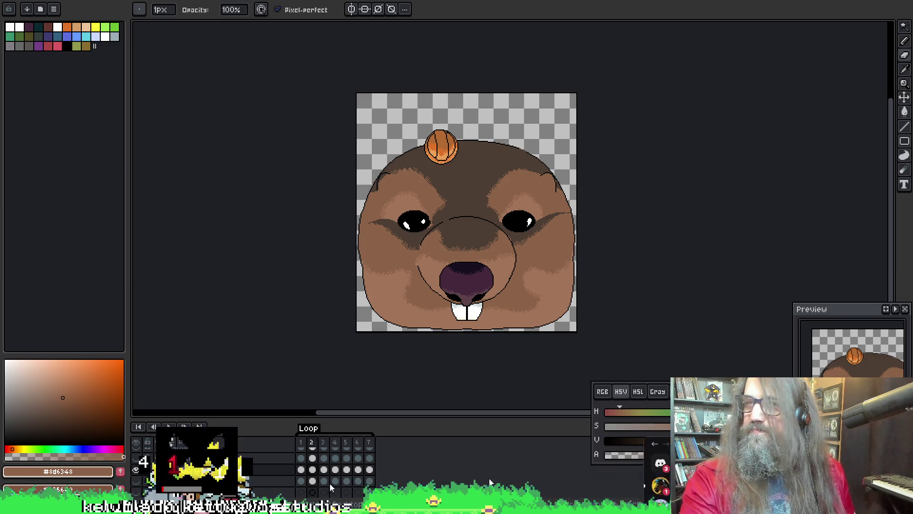
key("alt+Tab")
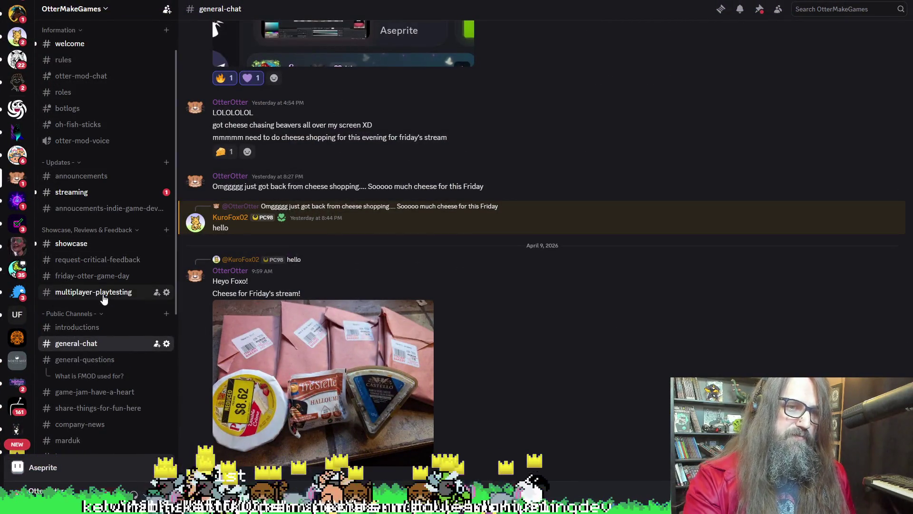
In the friday-otter-game-day channel, copy the FRIDAY GAME DAY - 4/03/2026 title
left_click(112, 277)
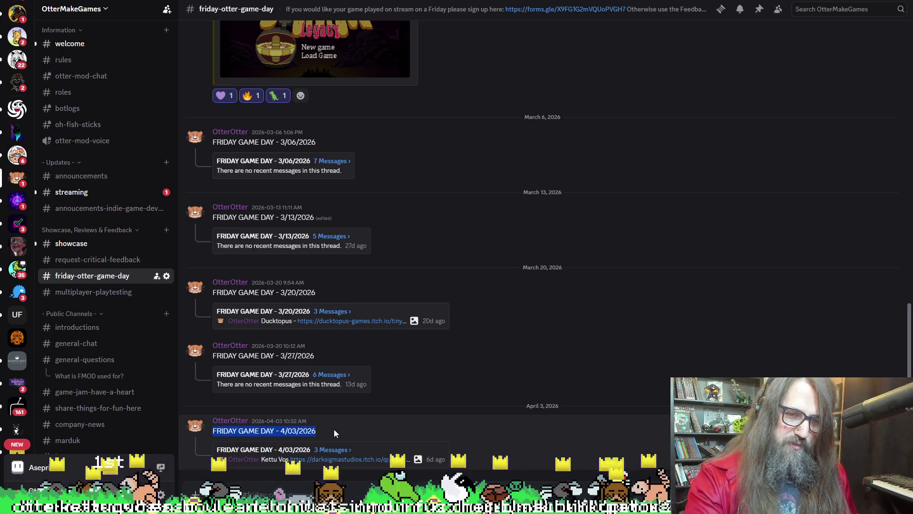
left_click(249, 492)
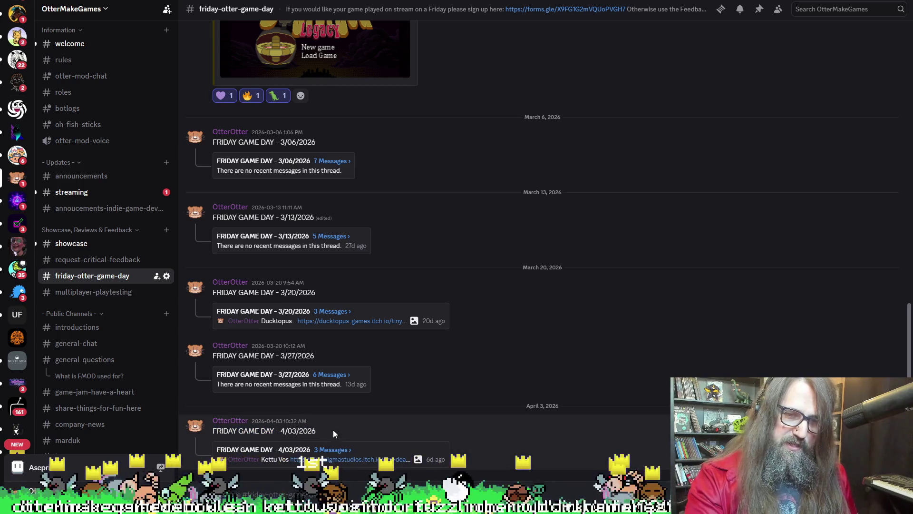
left_click_drag(328, 433, 212, 431)
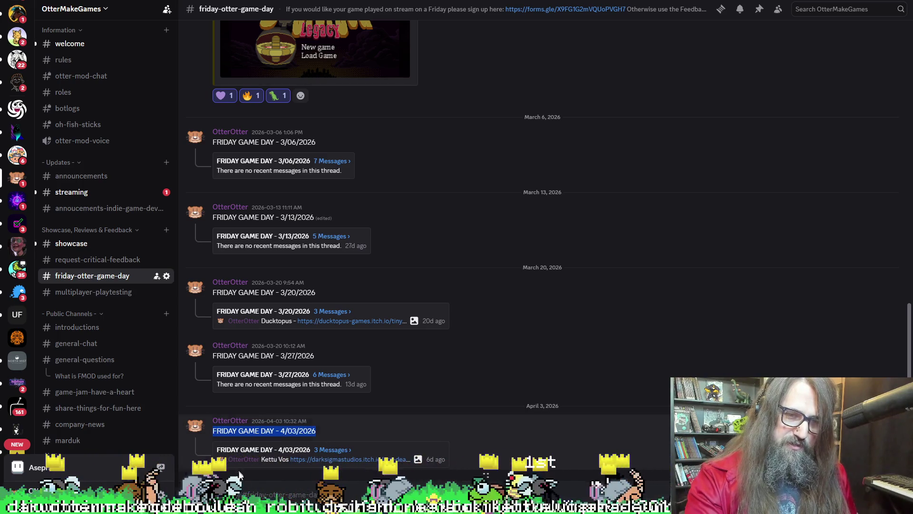
left_click(286, 493)
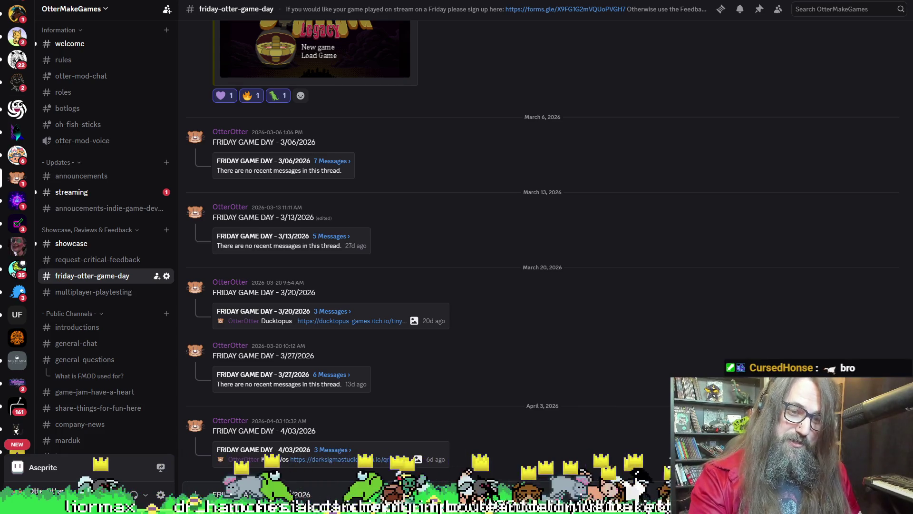
Post the new FRIDAY GAME DAY - 4/10/2026 announcement and bring up its message options
key("Return")
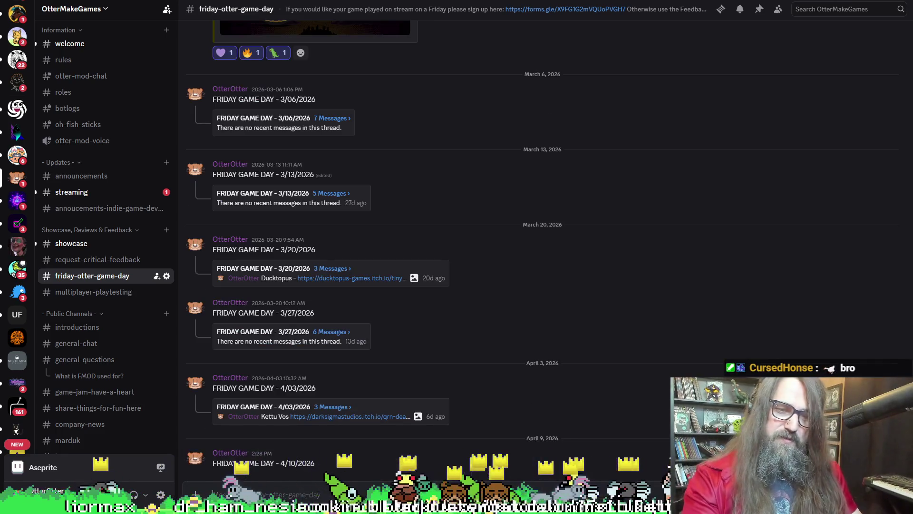
right_click(776, 449)
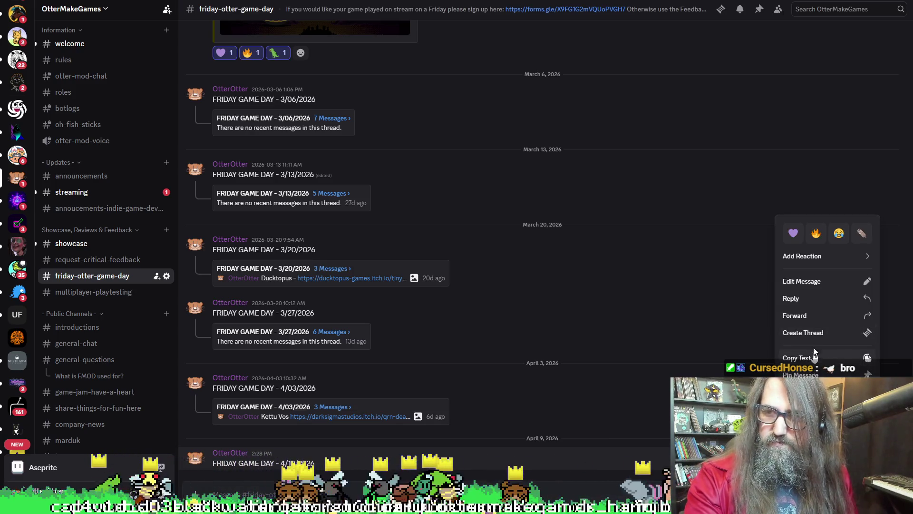
Create a thread from the 4/10 post with its first message, then return to the beaver sprite
left_click(806, 334)
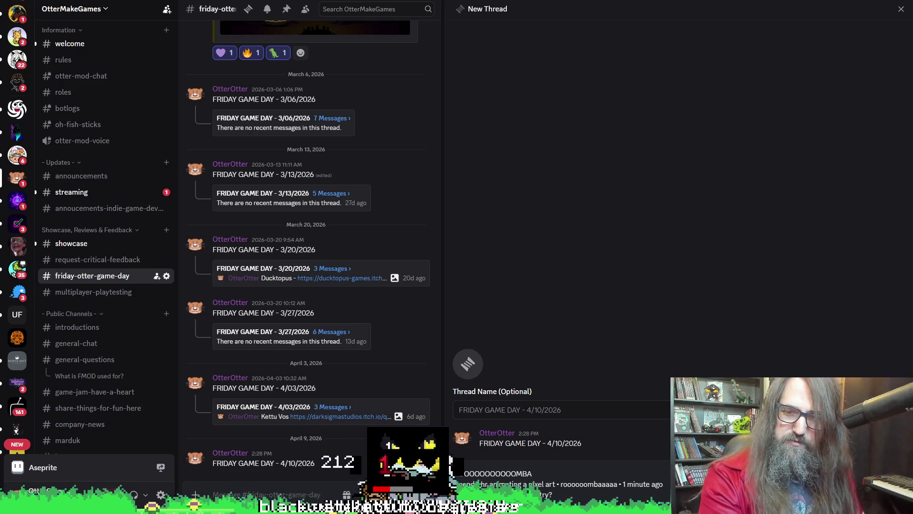
key("Return")
key("alt+Tab")
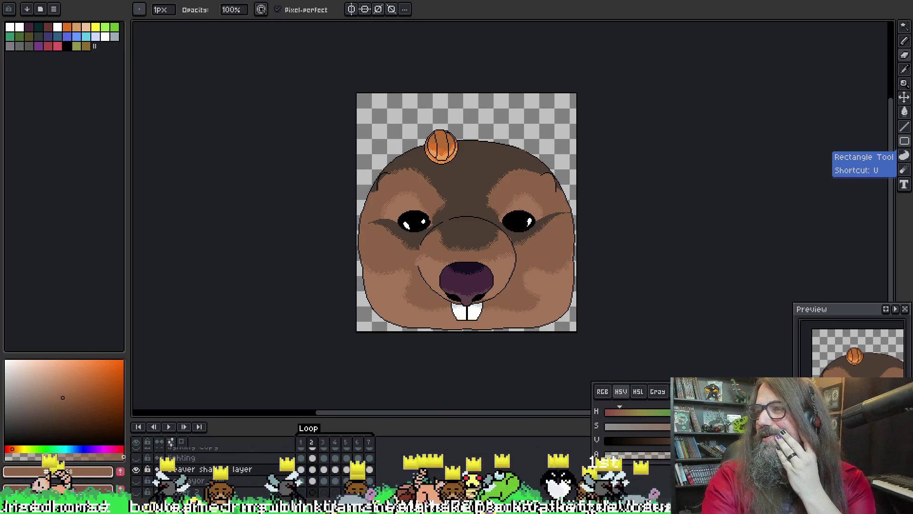
scroll(592, 275, "up", 2)
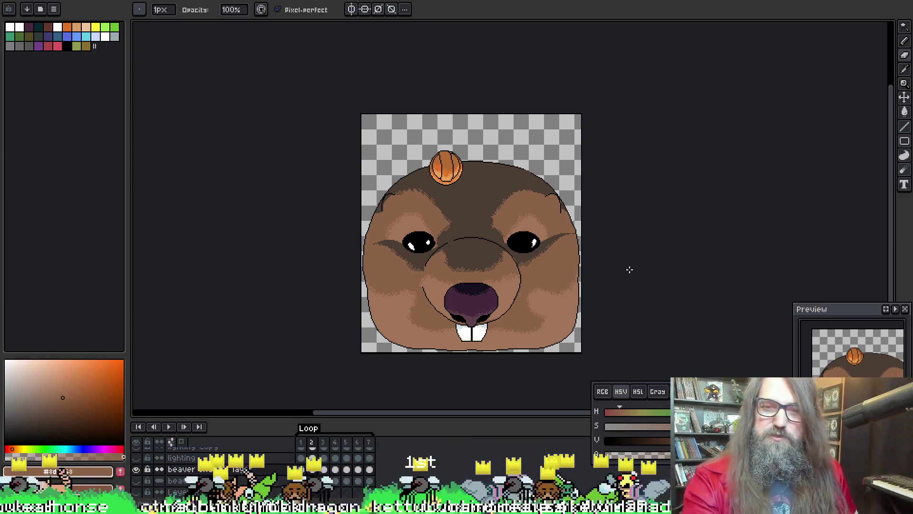
Preview the beaver animation and switch the canvas to a different frame of the beaver
left_click(449, 264)
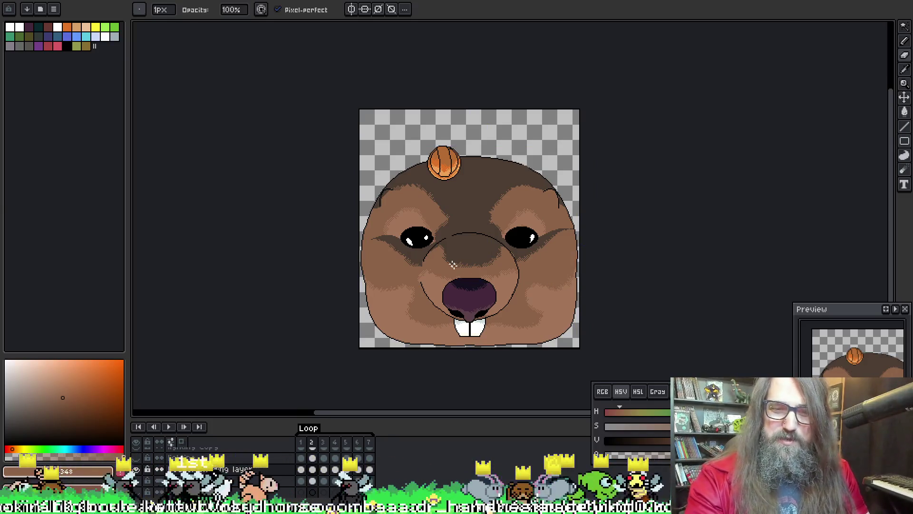
scroll(449, 263, "up", 1)
scroll(499, 215, "right", 3)
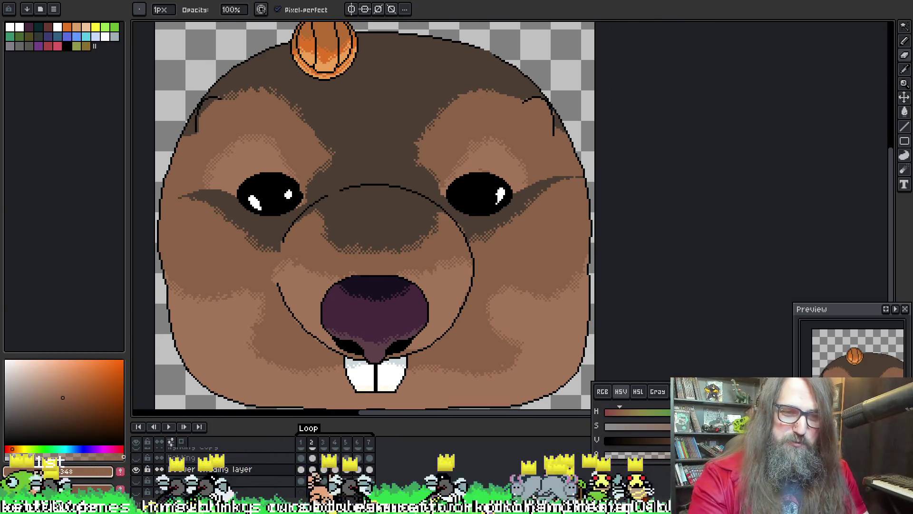
key("Return")
scroll(475, 250, "down", 1)
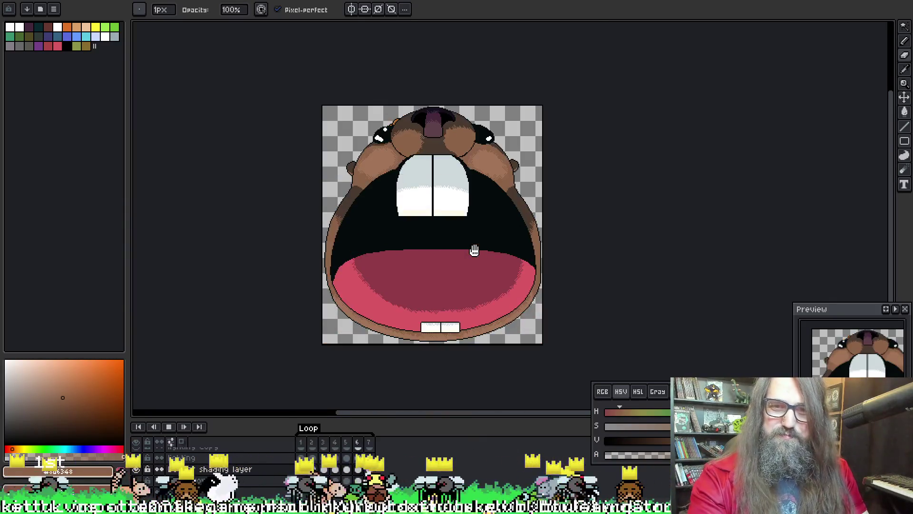
scroll(475, 250, "up", 1)
scroll(452, 254, "down", 1)
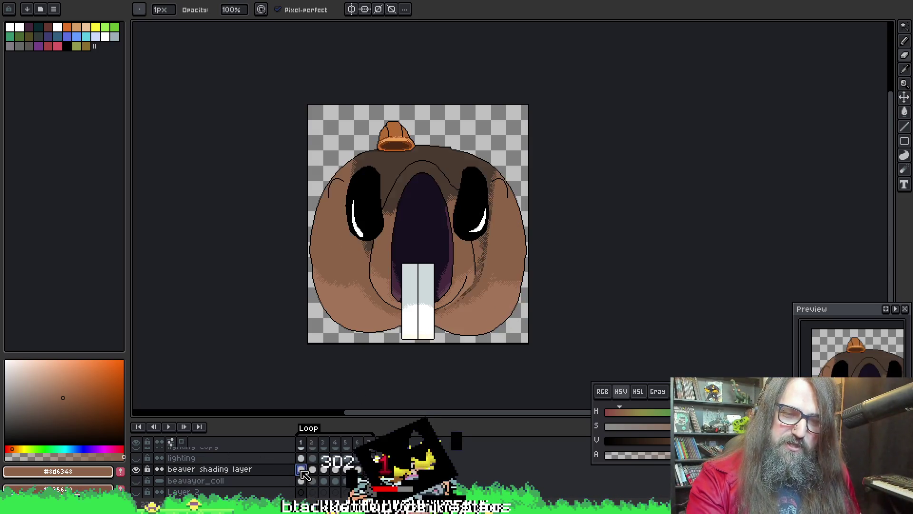
scroll(325, 218, "up", 1)
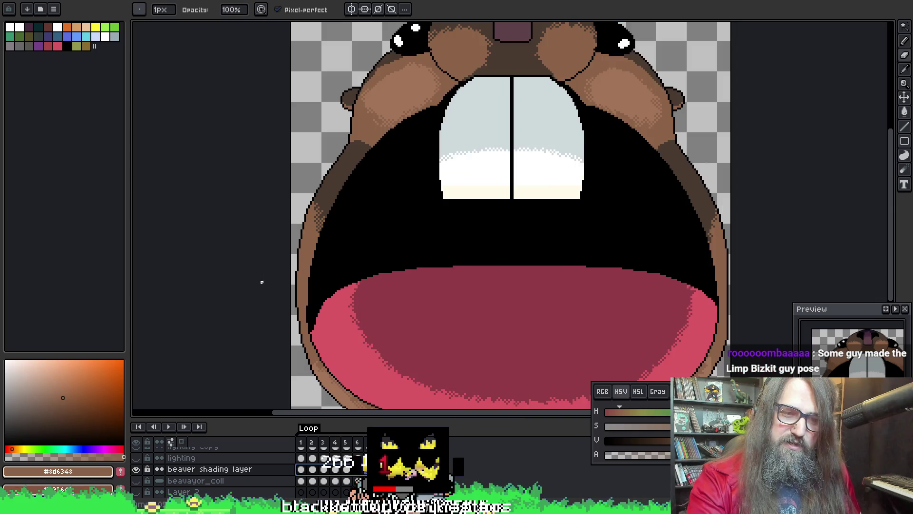
scroll(520, 250, "down", 1)
scroll(493, 240, "down", 1)
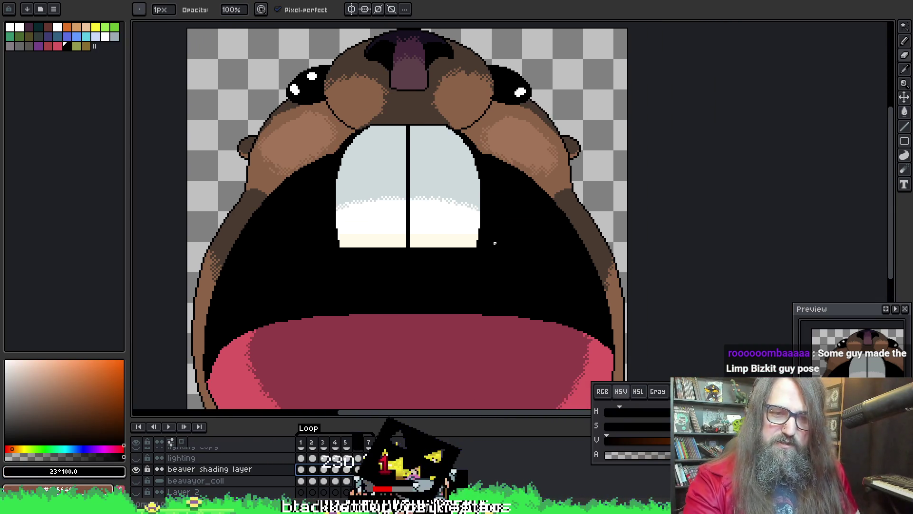
scroll(493, 241, "down", 2)
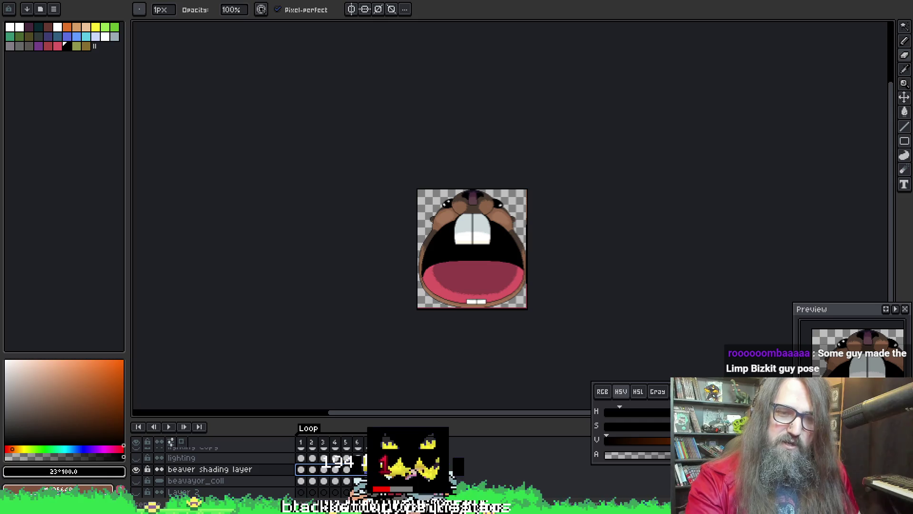
left_click(301, 480)
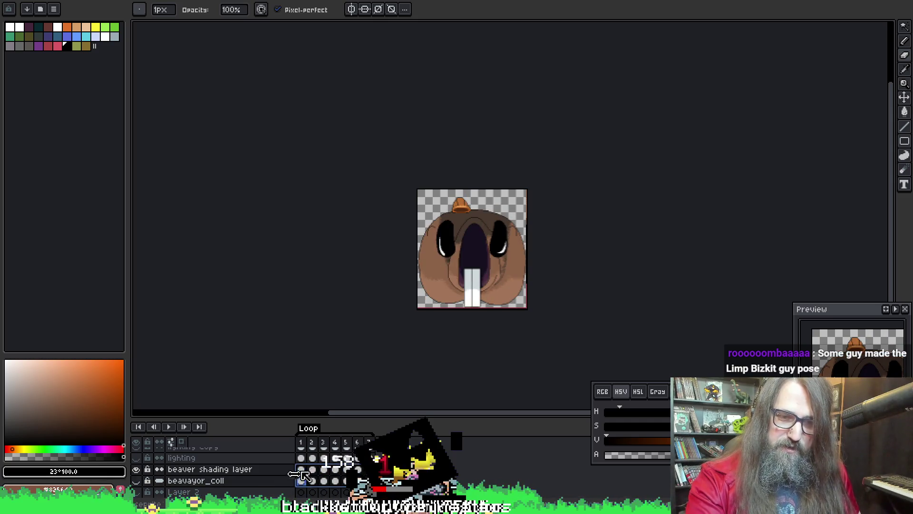
left_click_drag(497, 207, 412, 218)
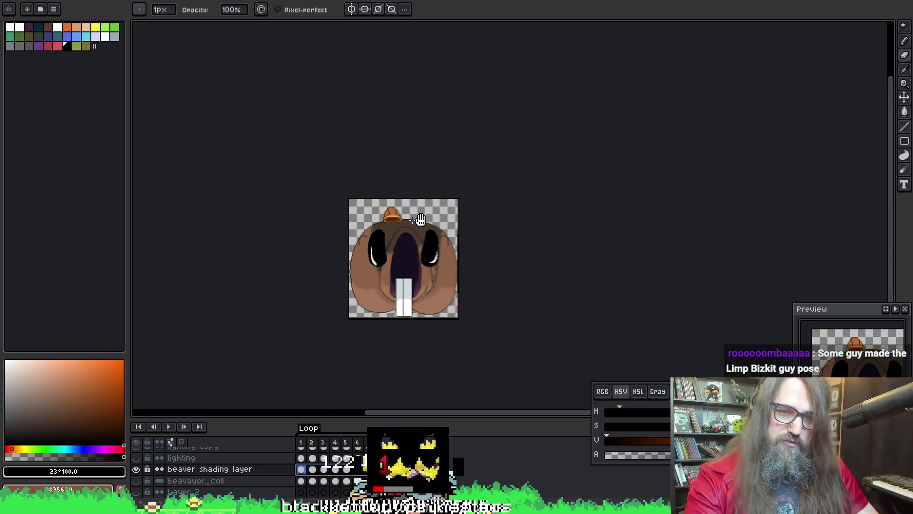
key("shift+o")
scroll(412, 268, "up", 2)
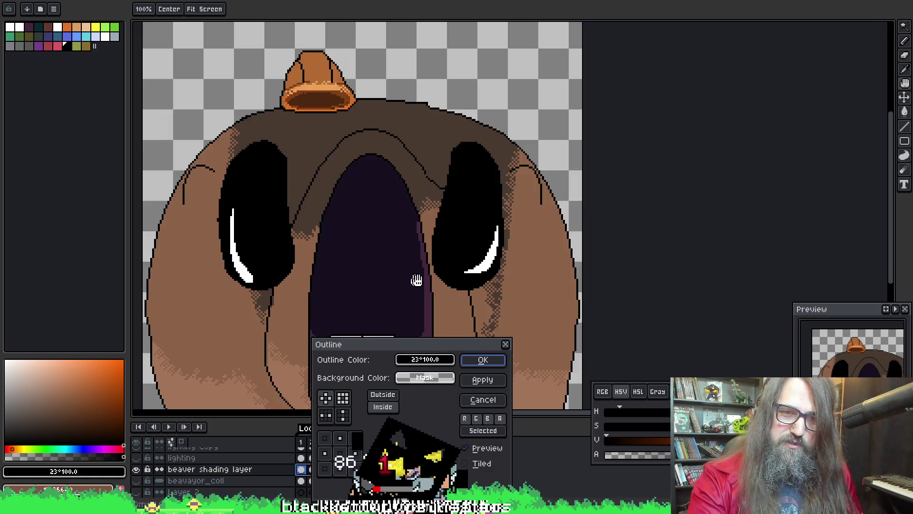
scroll(419, 276, "up", 1)
scroll(359, 176, "down", 2)
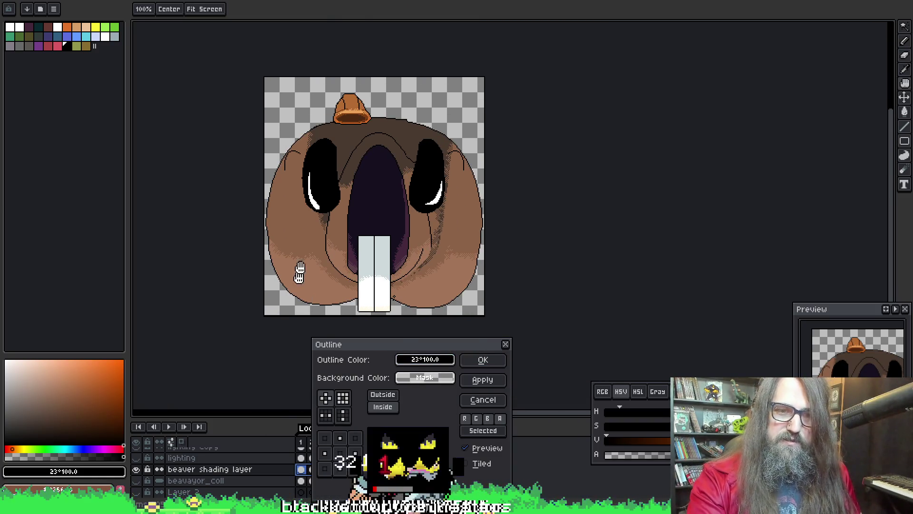
scroll(360, 233, "up", 1)
Try the Outline effect's outside placement and matrix shapes on the beaver without keeping it
left_click(482, 380)
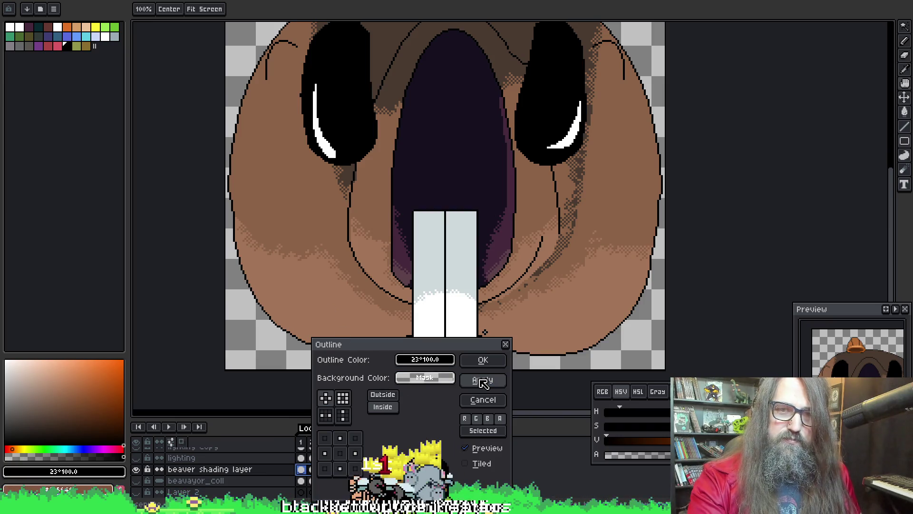
left_click(382, 395)
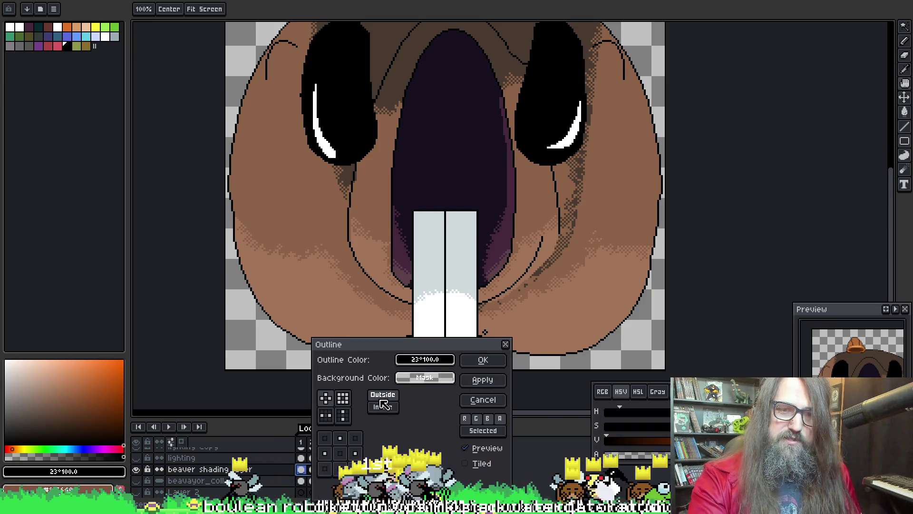
left_click_drag(425, 199, 339, 250)
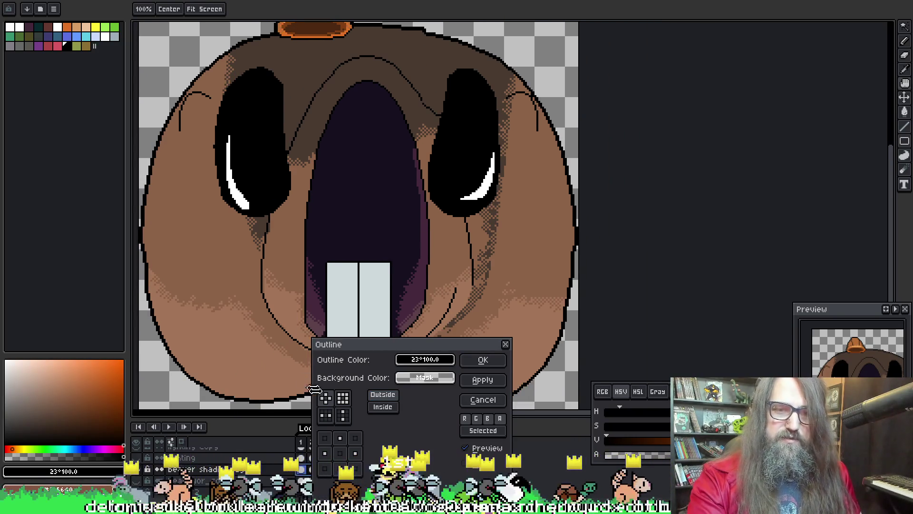
left_click(342, 398)
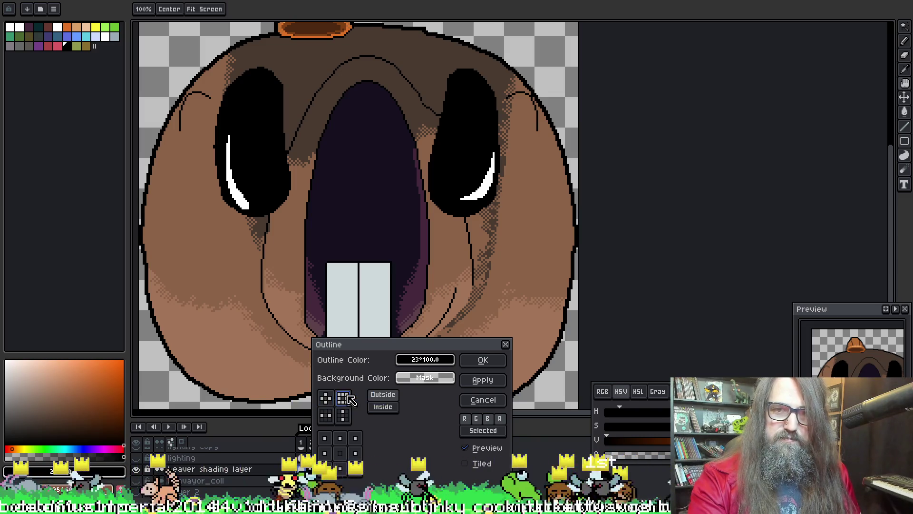
scroll(340, 265, "down", 2)
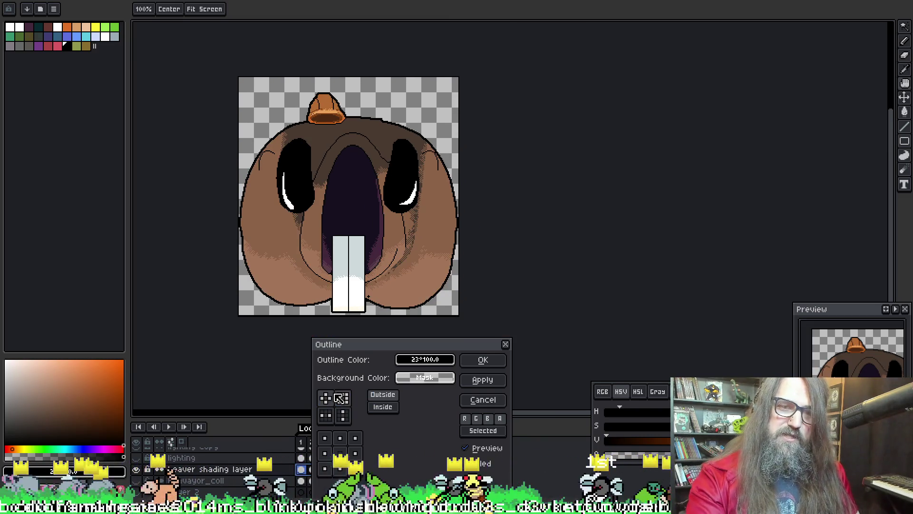
left_click(331, 400)
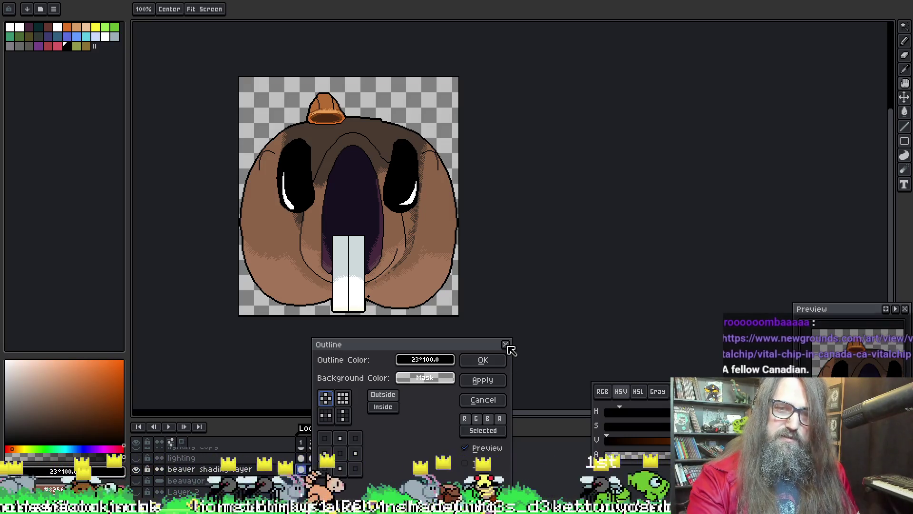
left_click(505, 344)
Clear any selection, retry the Outline effect, and briefly check the Newgrounds art page
key("ctrl+a")
key("ctrl+d")
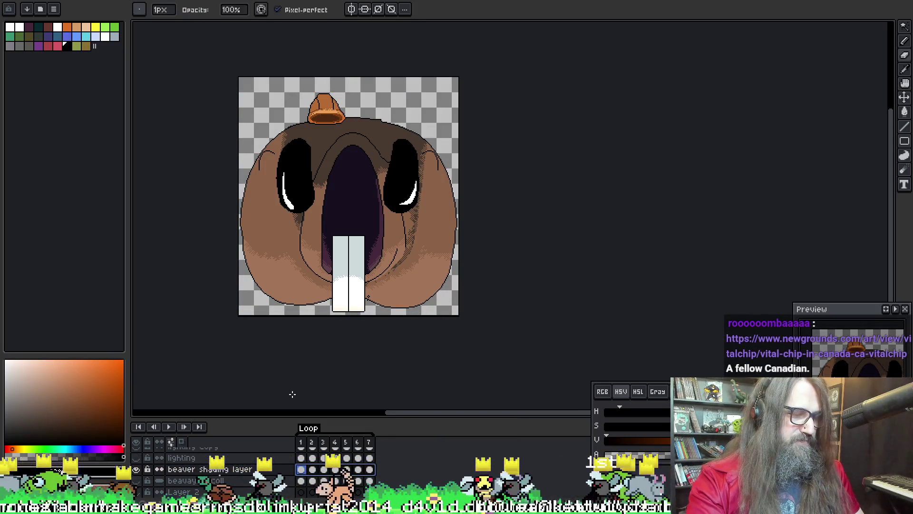
key("ctrl+a")
key("ctrl+d")
key("shift+o")
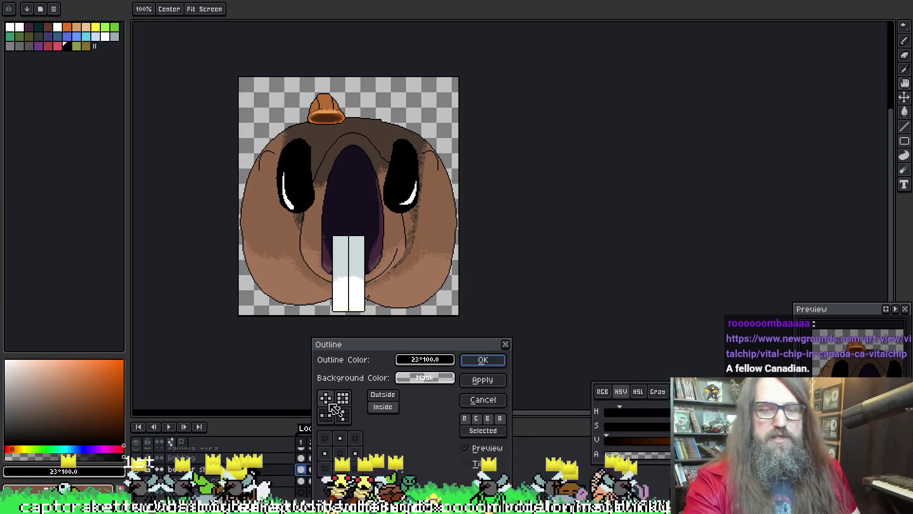
left_click(494, 383)
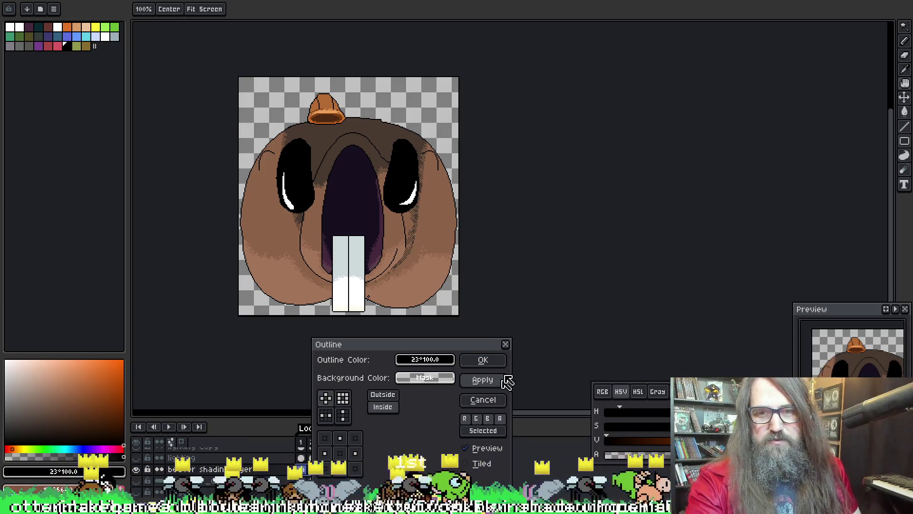
left_click(506, 345)
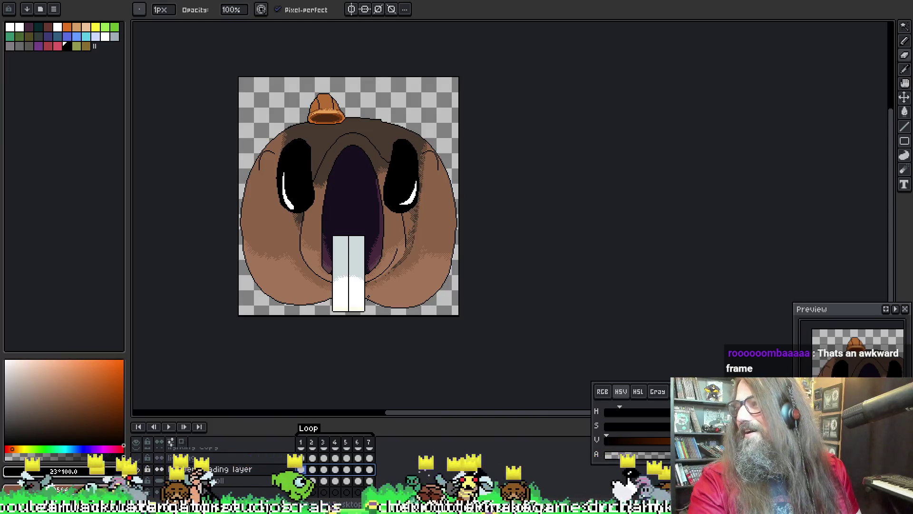
key("alt+Tab")
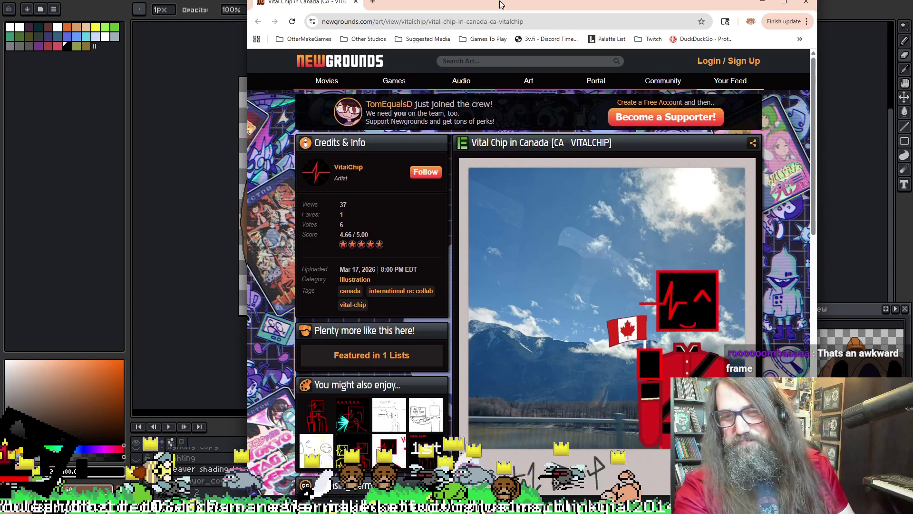
key("alt+Tab")
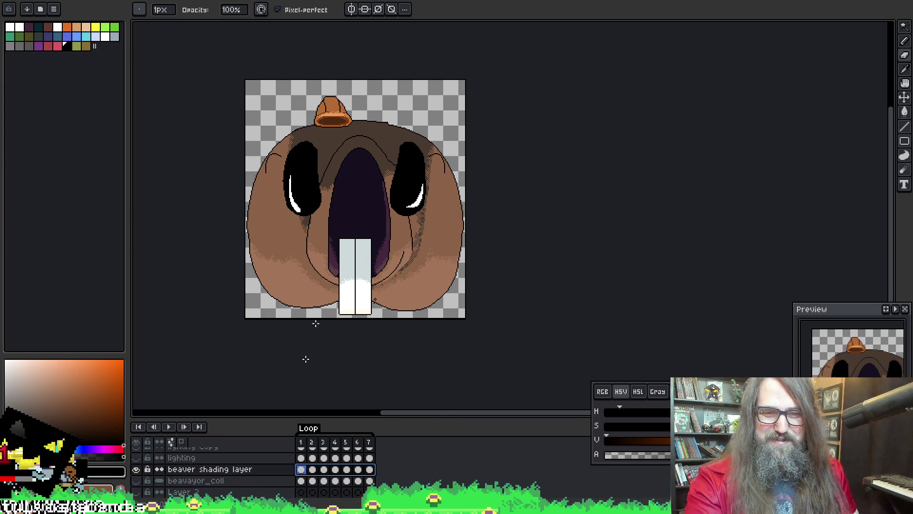
Apply a dark outside outline with the square matrix to the beaver and play the animation
key("shift+o")
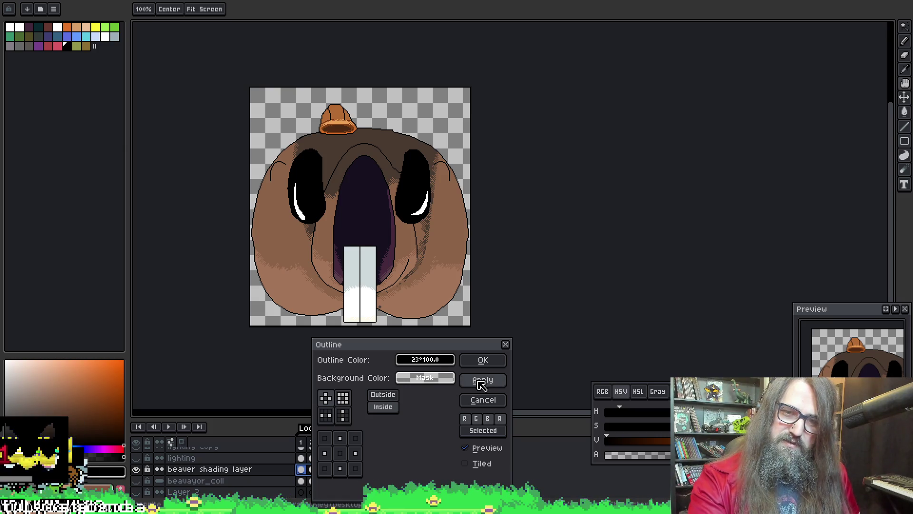
left_click(370, 395)
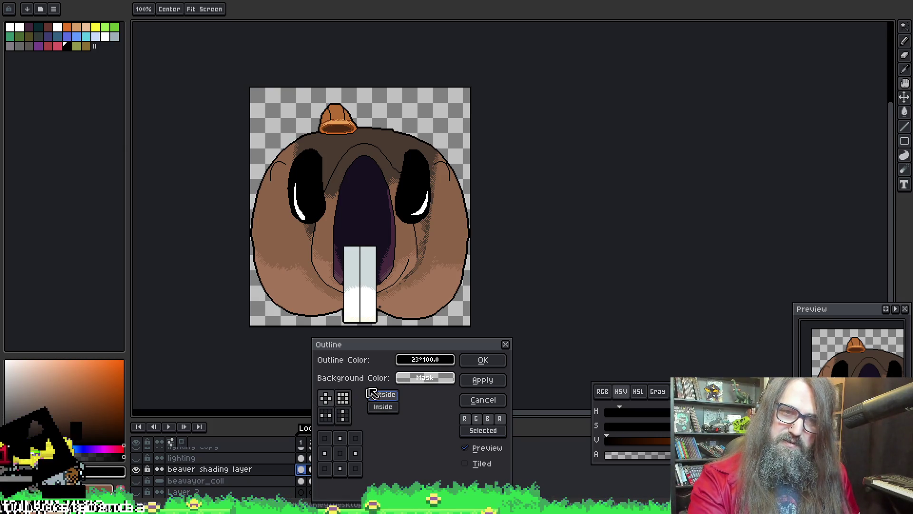
left_click(342, 397)
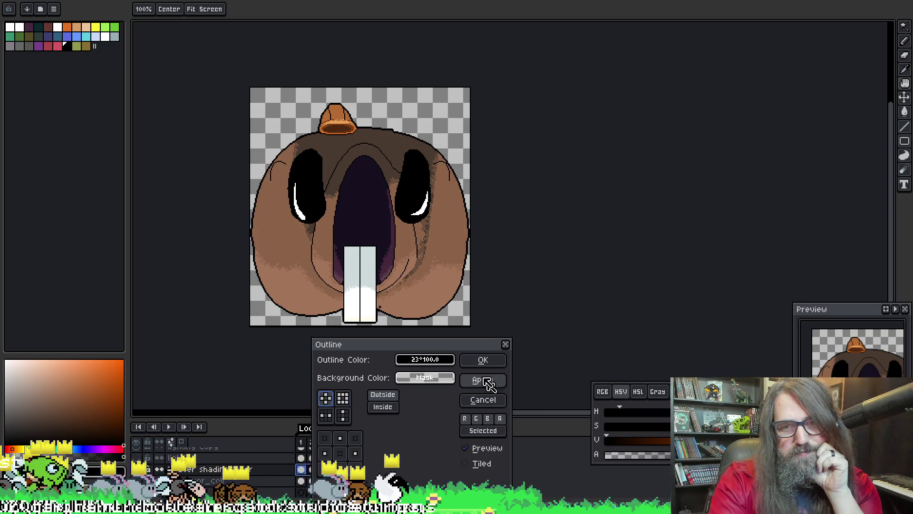
left_click(485, 361)
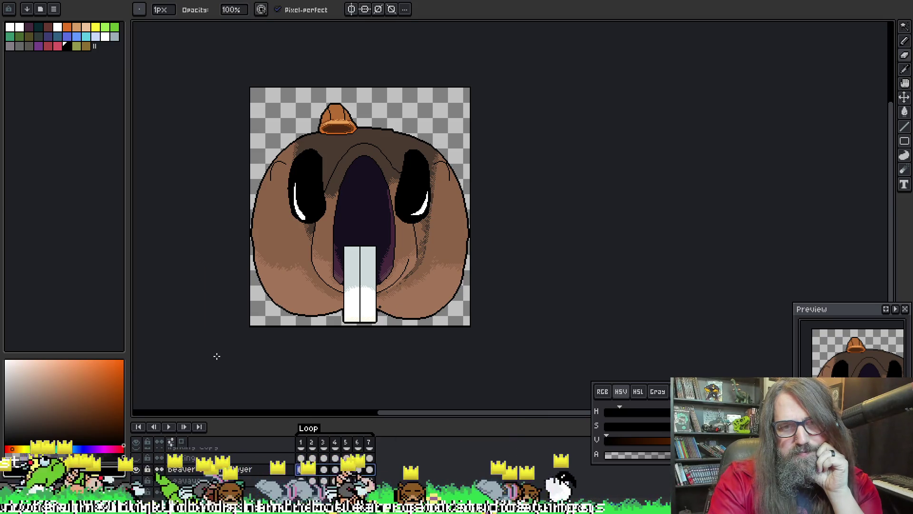
left_click(170, 426)
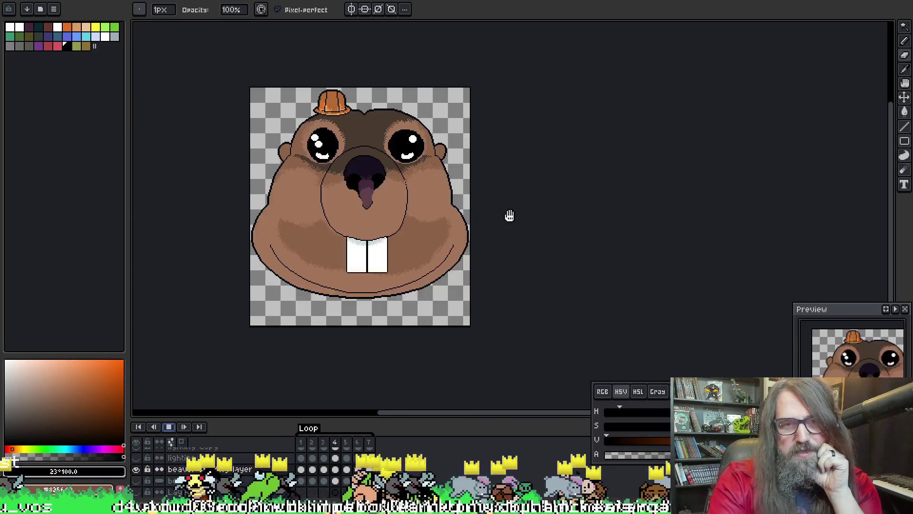
Inspect the outlined frames and bring up the export settings for visible layers, all frames, 100%
left_click_drag(566, 233, 575, 210)
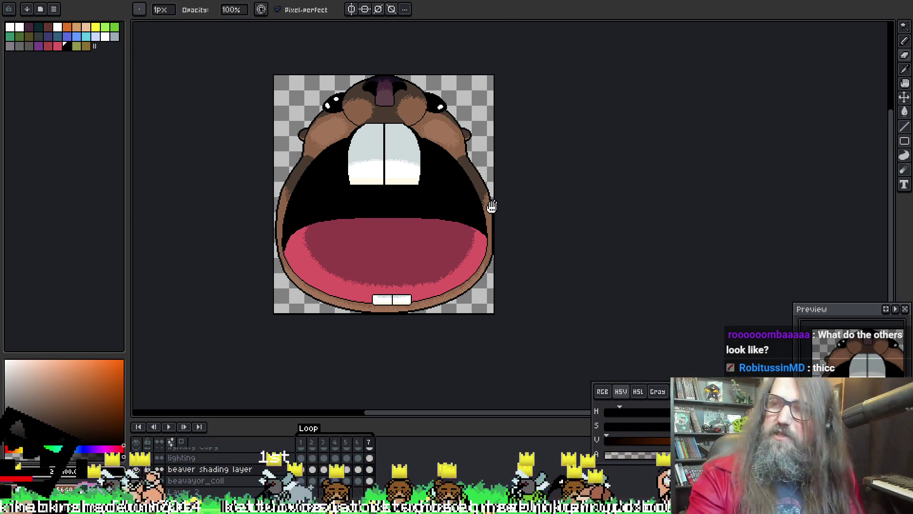
scroll(464, 187, "up", 2)
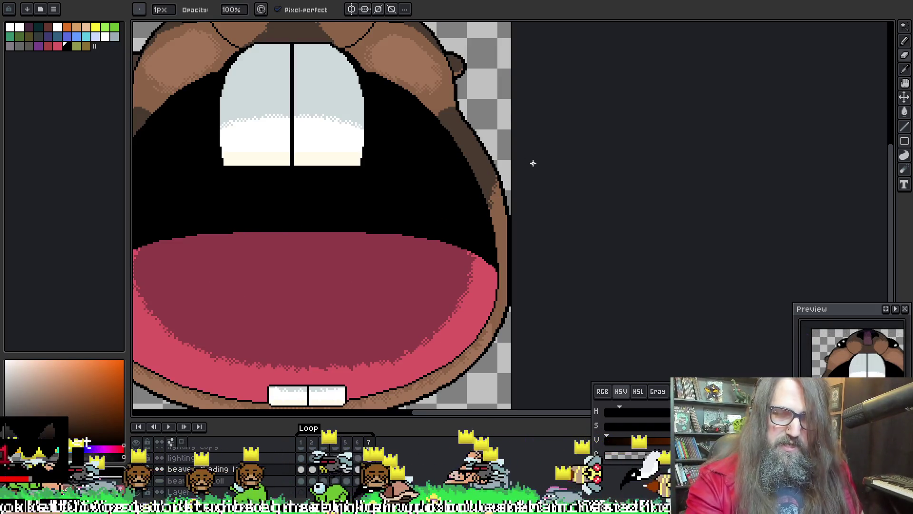
scroll(528, 157, "down", 5)
scroll(514, 157, "up", 3)
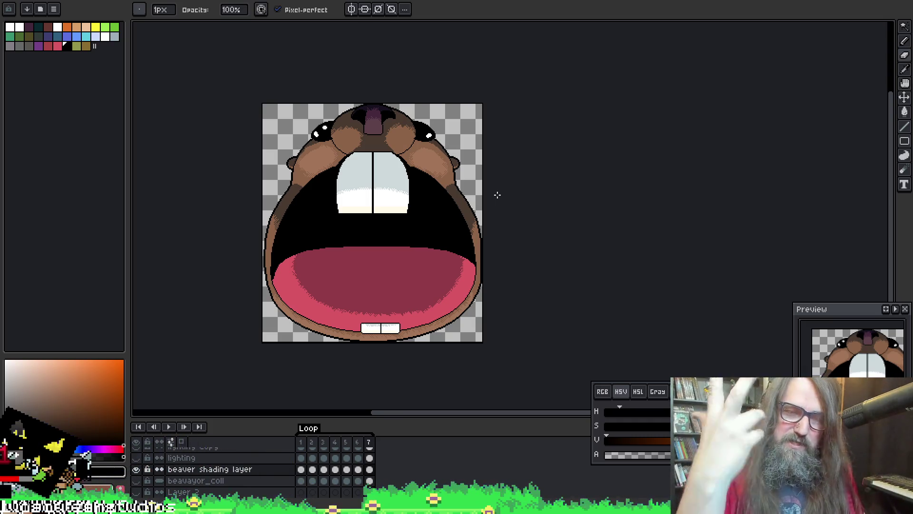
left_click_drag(445, 170, 436, 155)
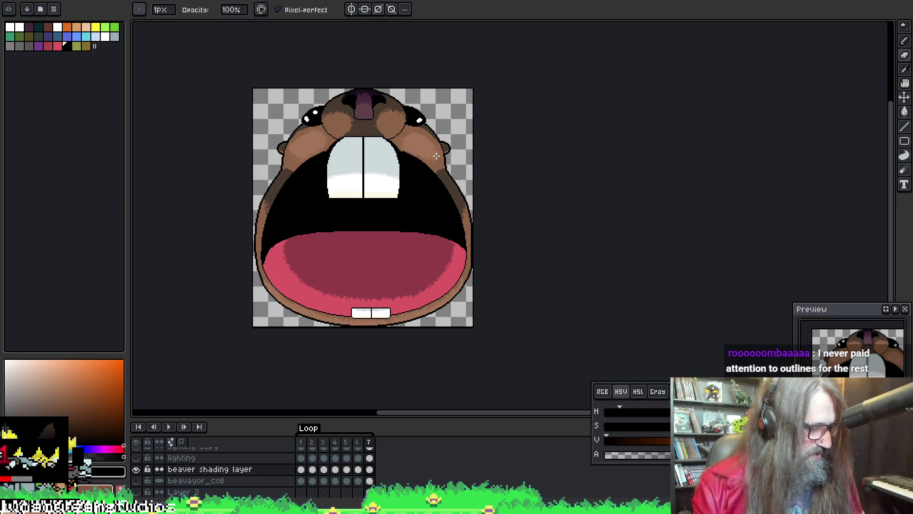
key("ctrl+alt+shift+s")
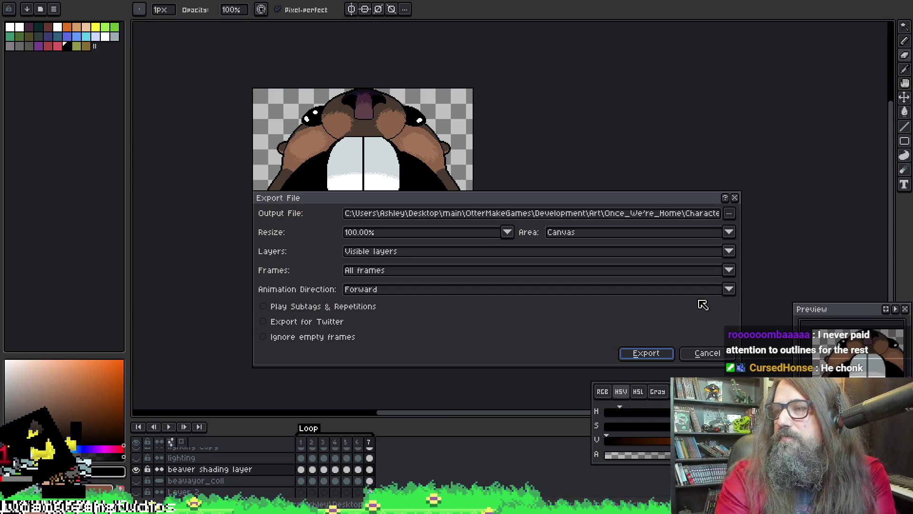
Back out of the export, recheck the sprite, and bring the export settings up again
left_click(706, 352)
scroll(557, 216, "up", 2)
mouse_move(557, 216)
left_mouse_down()
mouse_move(705, 220)
mouse_move(590, 244)
mouse_move(599, 247)
left_mouse_up()
scroll(705, 214, "down", 3)
scroll(703, 211, "up", 1)
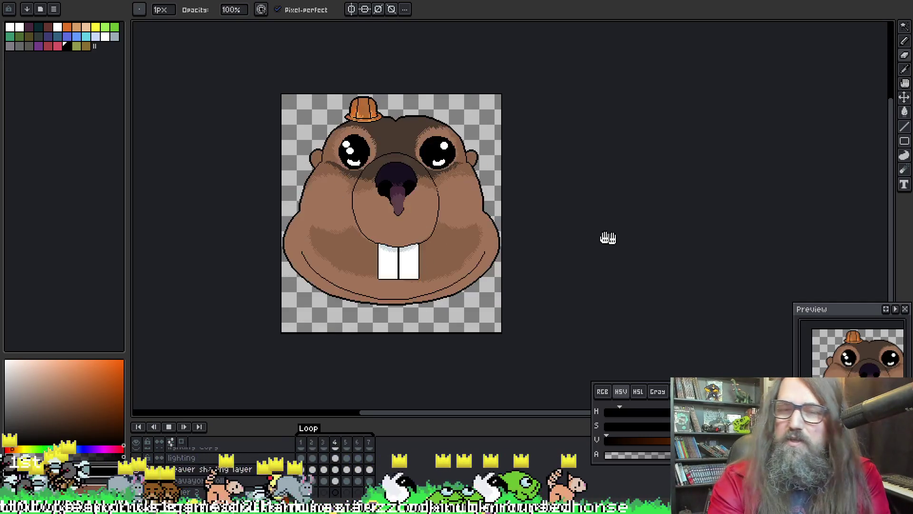
left_click_drag(607, 238, 602, 248)
scroll(607, 208, "up", 2)
scroll(571, 214, "down", 2)
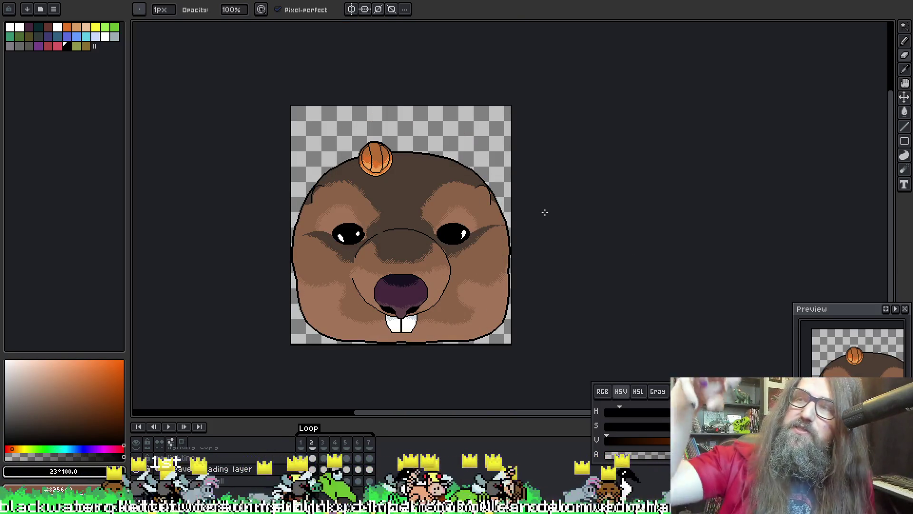
key("ctrl+alt+shift+s")
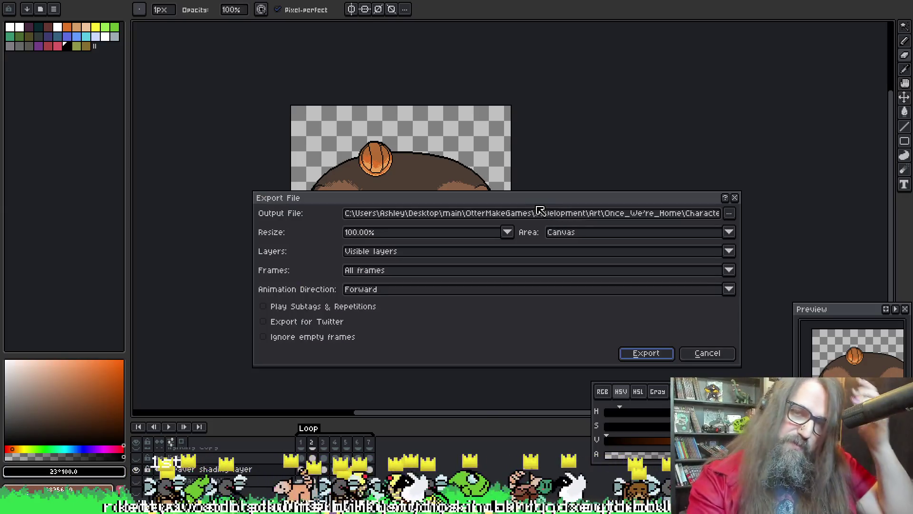
Set the output file to the existing spr_park_beaver_chase_body_idle_01.png and confirm replacing it
left_click(728, 213)
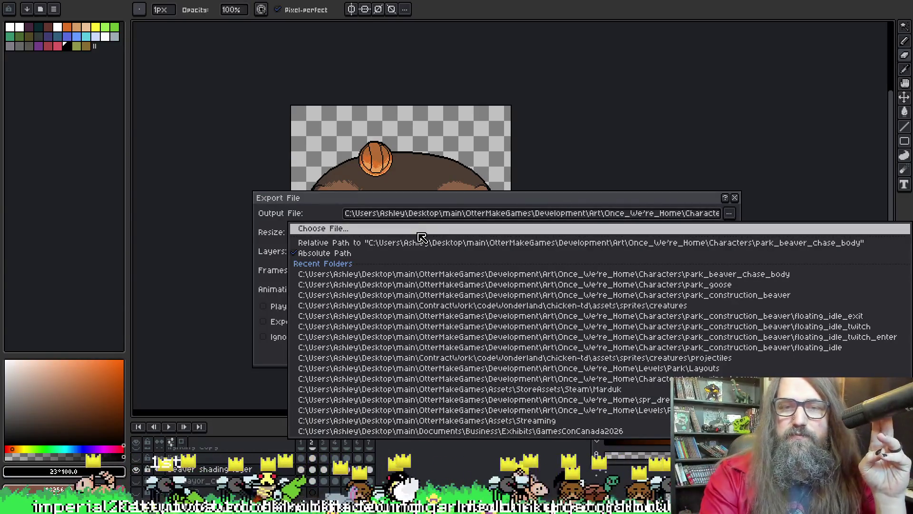
left_click(520, 228)
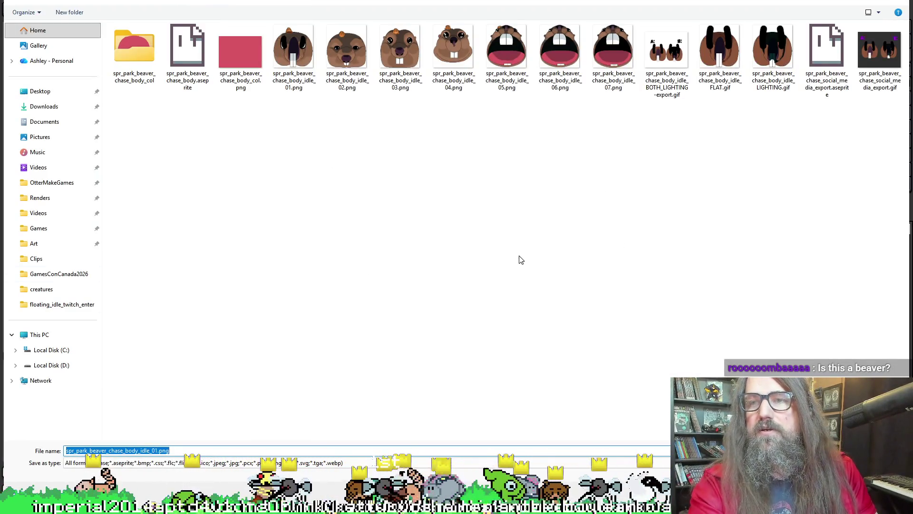
left_click(293, 54)
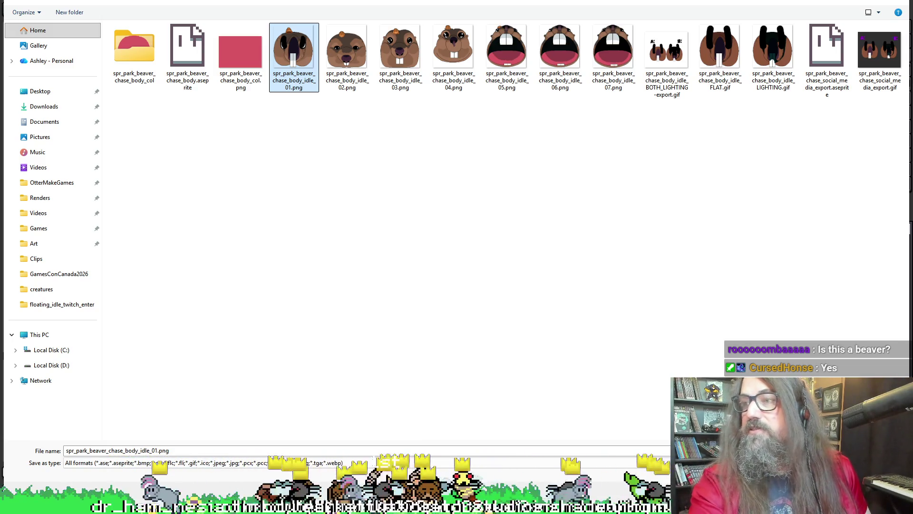
double_click(293, 54)
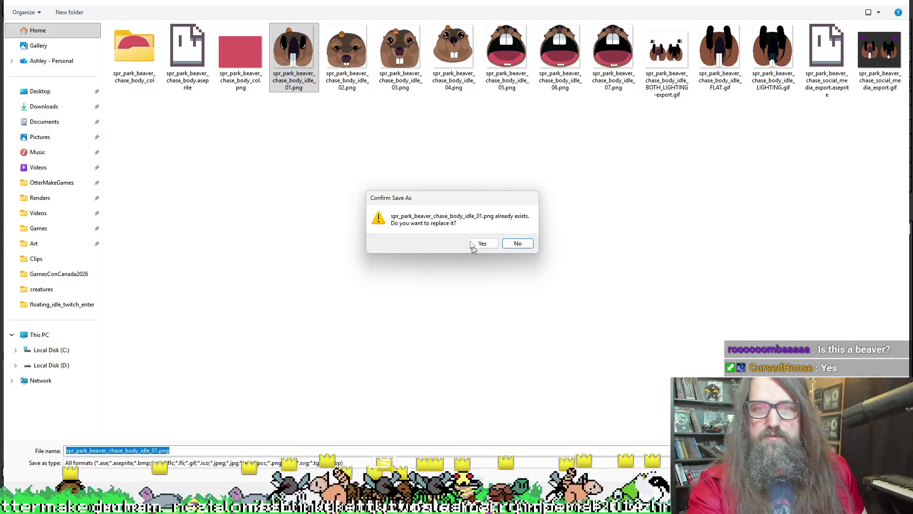
left_click(482, 244)
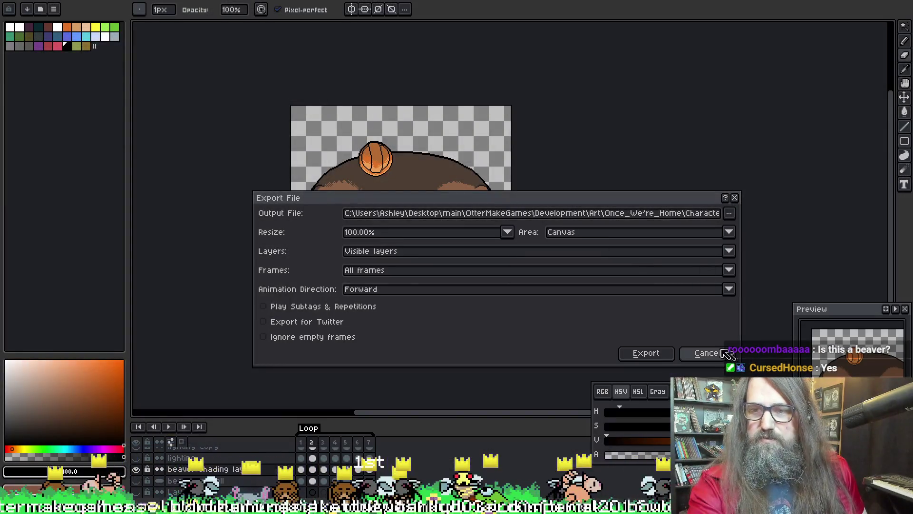
left_click(687, 213)
Export the beaver frames, then switch to GameMaker's spr_beaver_chase_idle sprite editor
left_click(646, 354)
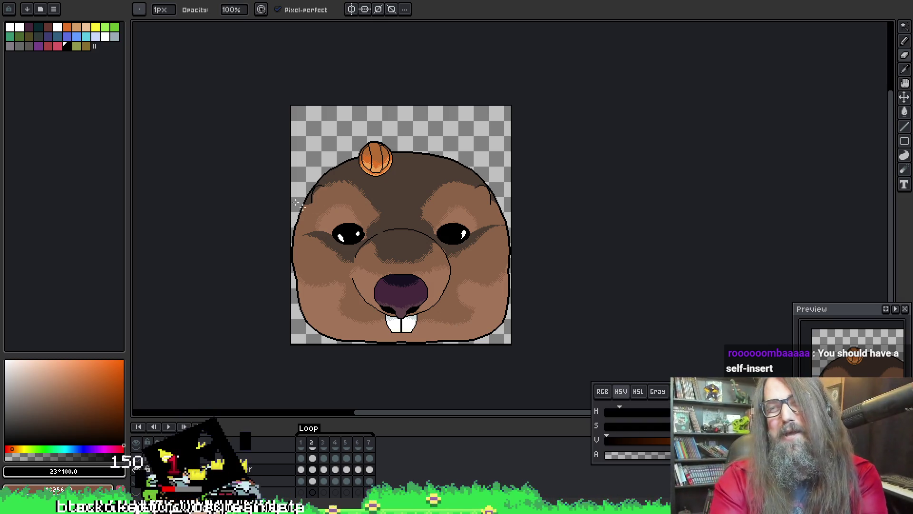
left_click_drag(212, 228, 251, 221)
right_click(422, 208)
key("Escape")
left_click_drag(397, 289, 404, 284)
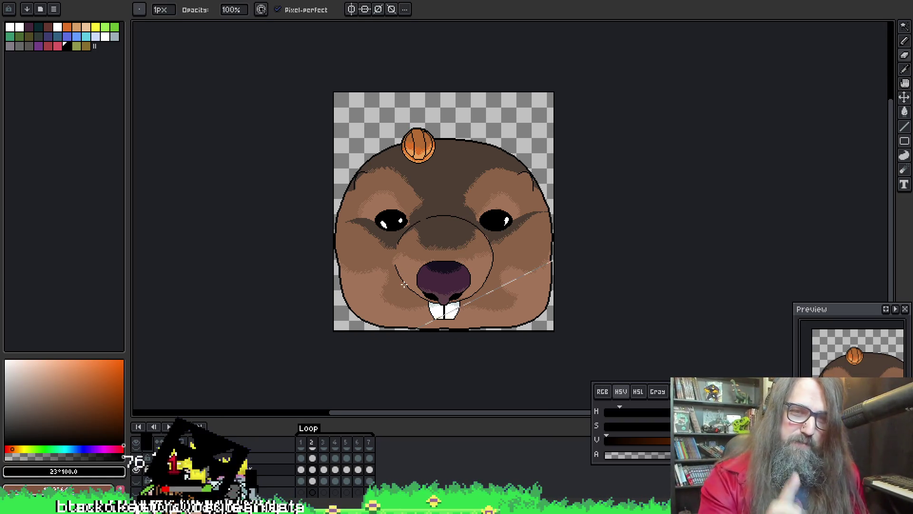
key("alt+Tab")
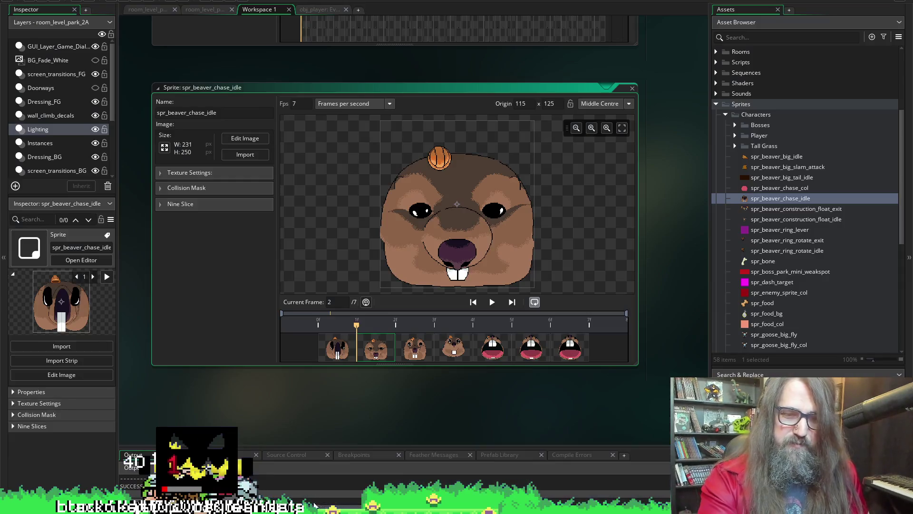
Make frame 1 of spr_beaver_chase_idle current and start importing frames
left_click(333, 359)
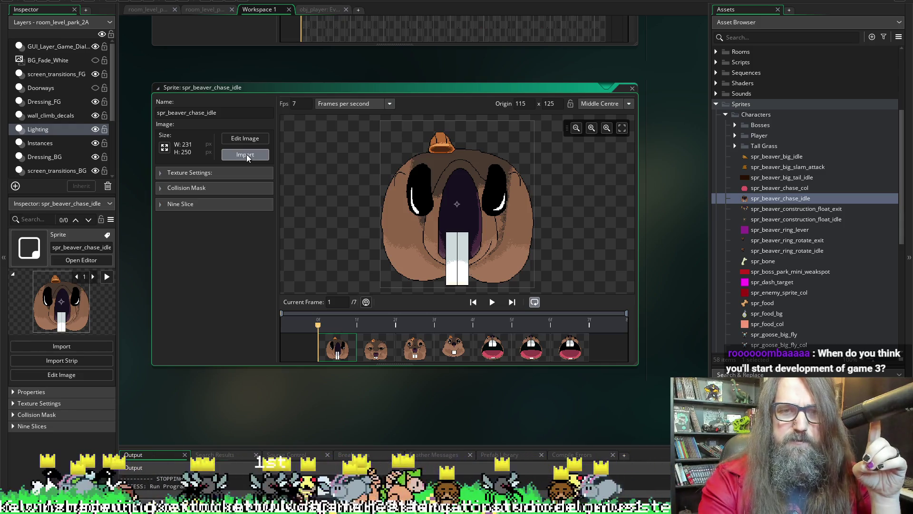
left_click(247, 156)
scroll(385, 229, "down", 3)
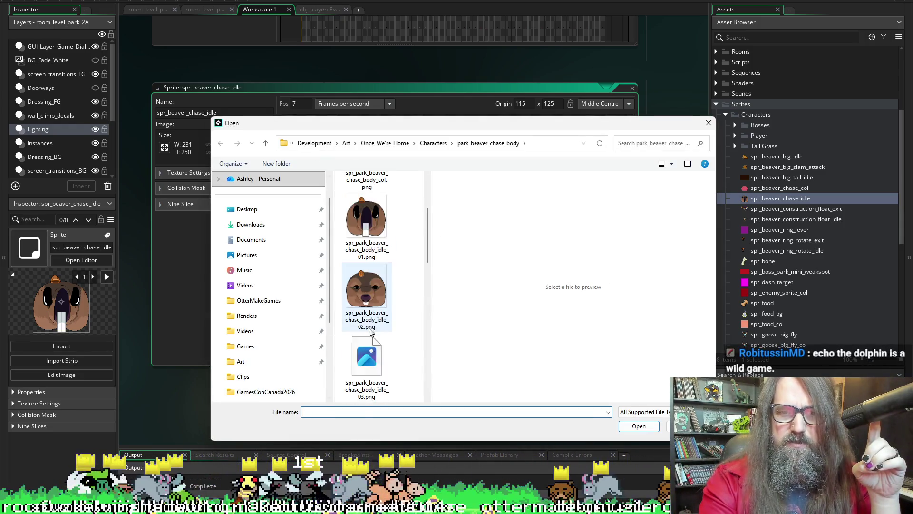
scroll(367, 247, "down", 2)
scroll(367, 246, "up", 2)
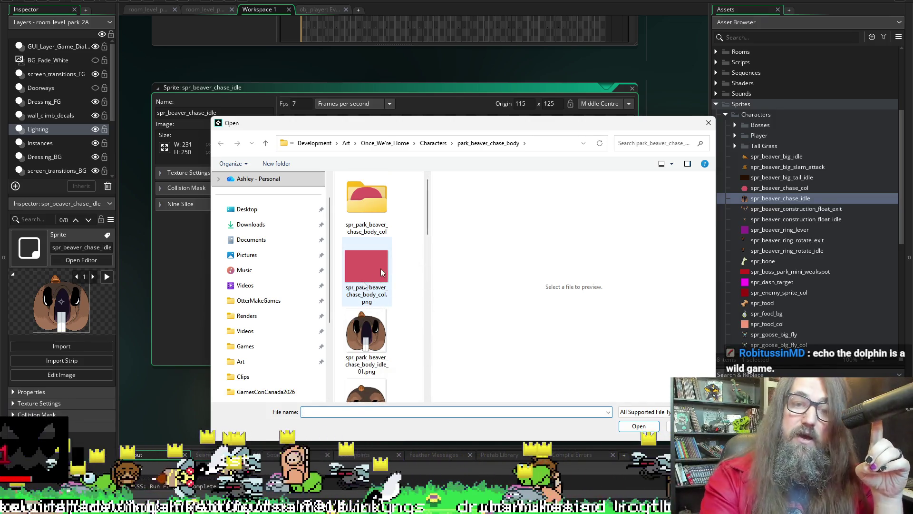
Import idle_01 through idle_07 PNGs from park_beaver_chase_body into spr_beaver_chase_idle
left_click(365, 325)
scroll(360, 284, "down", 5)
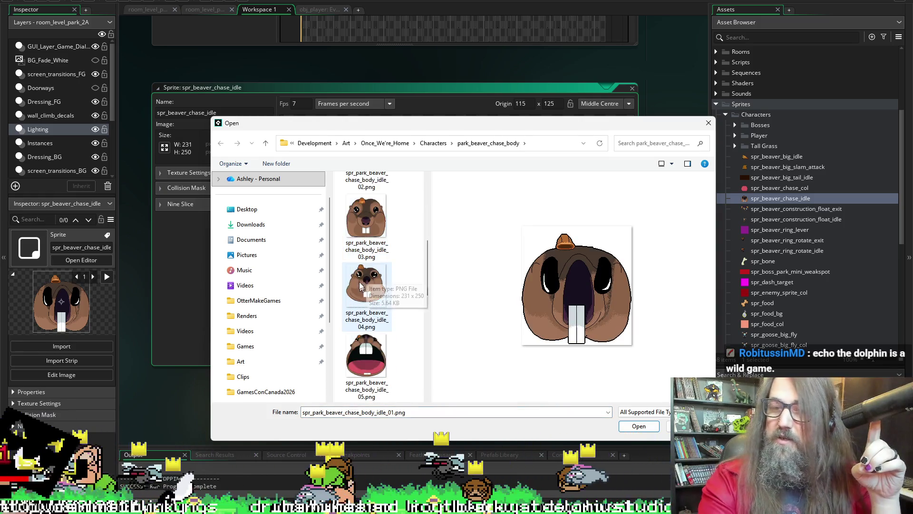
scroll(353, 321, "up", 3)
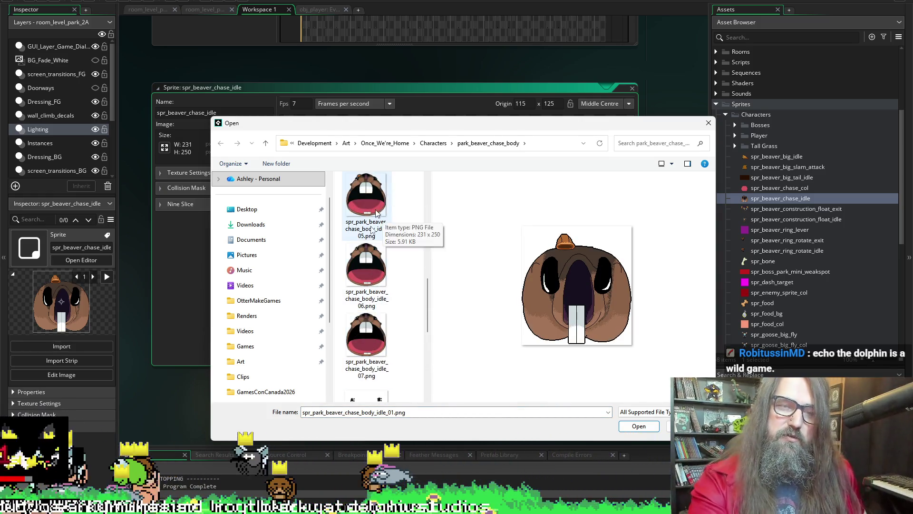
scroll(371, 261, "up", 3)
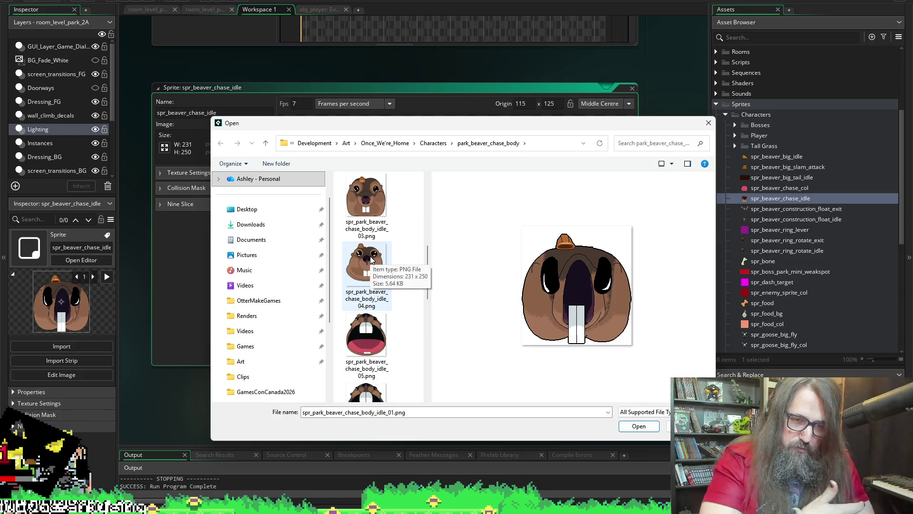
scroll(365, 257, "down", 2)
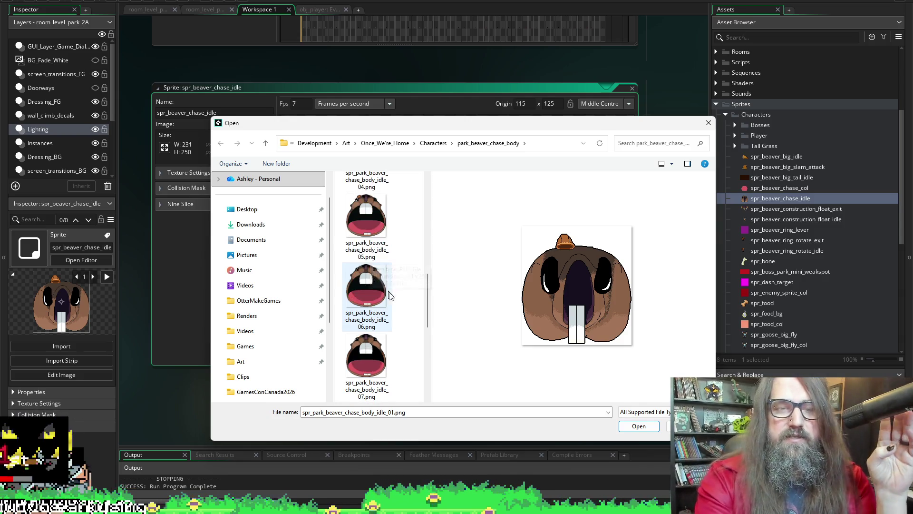
scroll(365, 279, "down", 1)
scroll(360, 305, "down", 1)
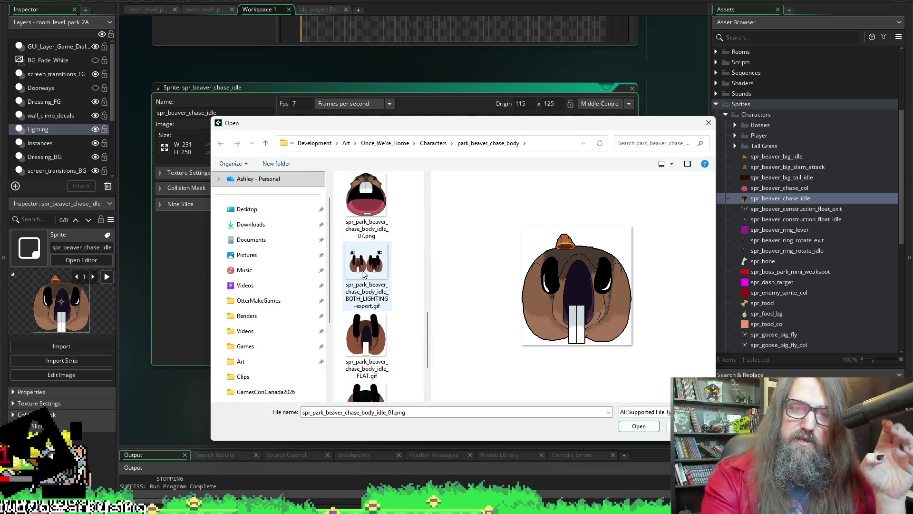
scroll(367, 293, "up", 1)
left_click(366, 221, "shift")
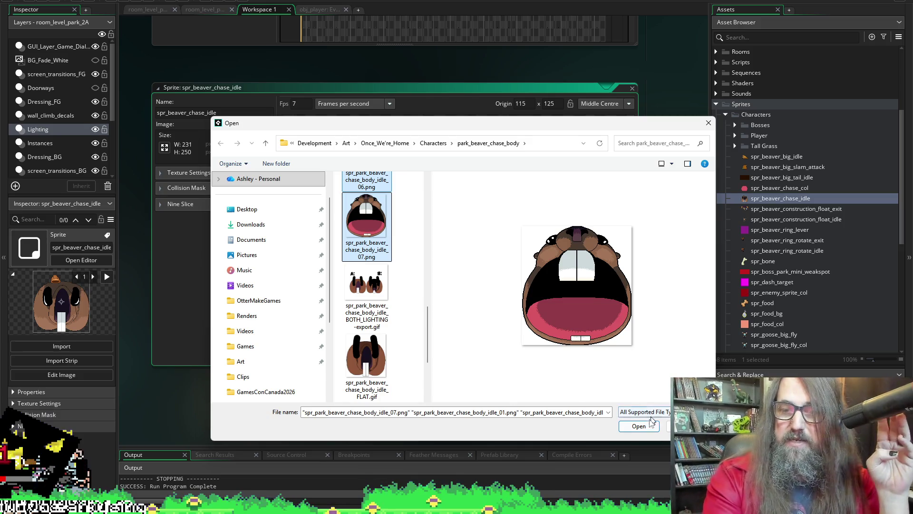
left_click(647, 427)
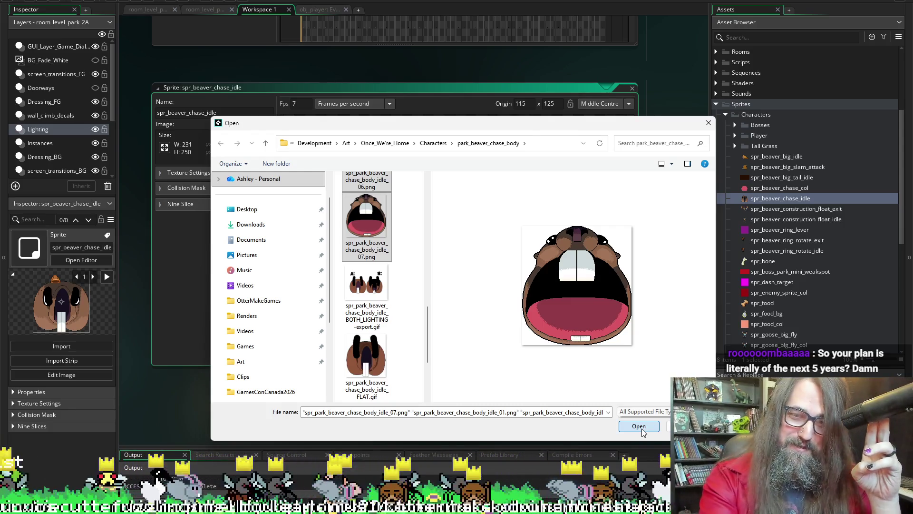
left_click(639, 427)
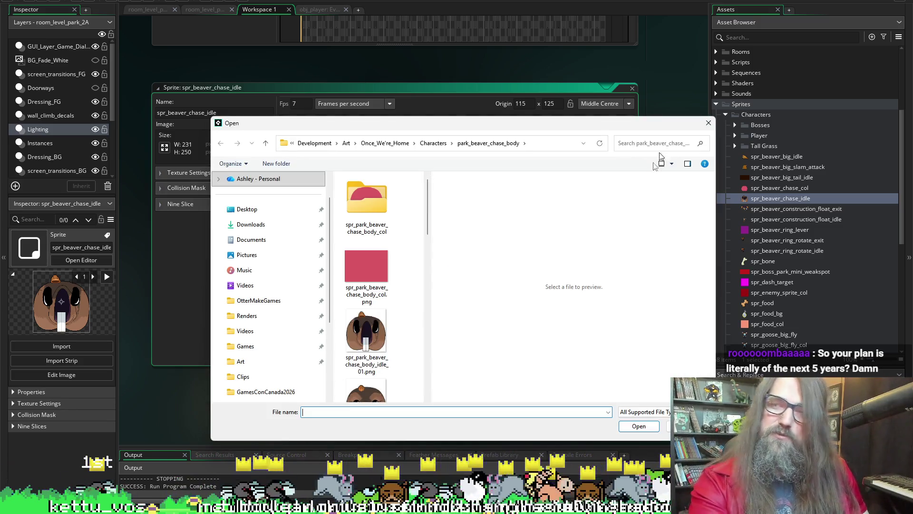
left_click(706, 125)
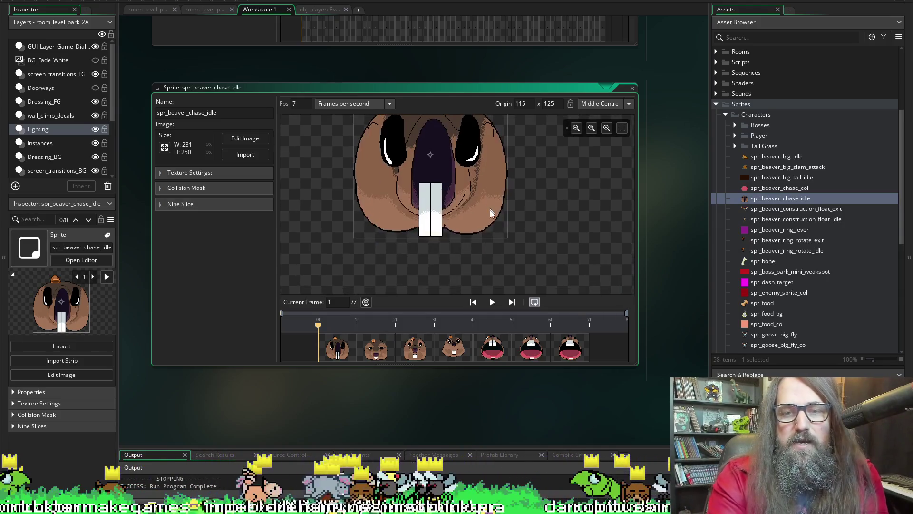
left_click_drag(479, 240, 455, 262)
scroll(444, 271, "up", 3)
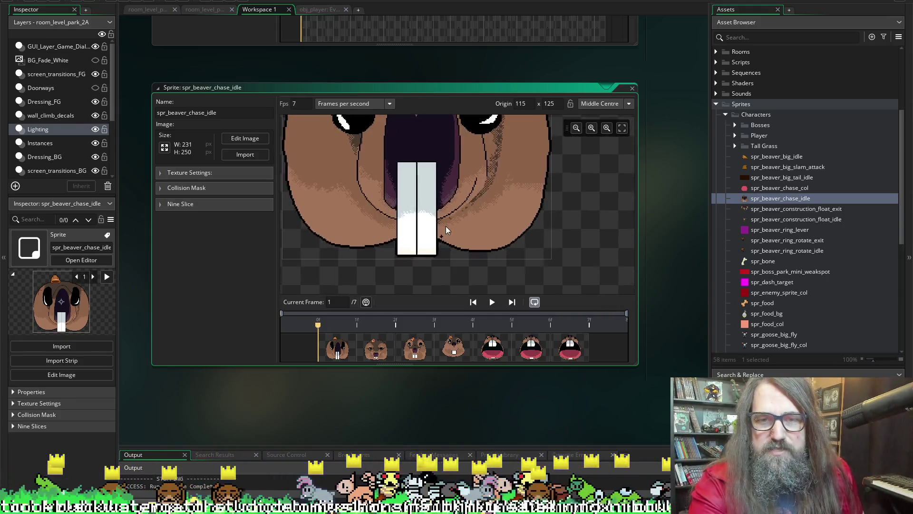
scroll(441, 231, "up", 2)
scroll(435, 261, "up", 2)
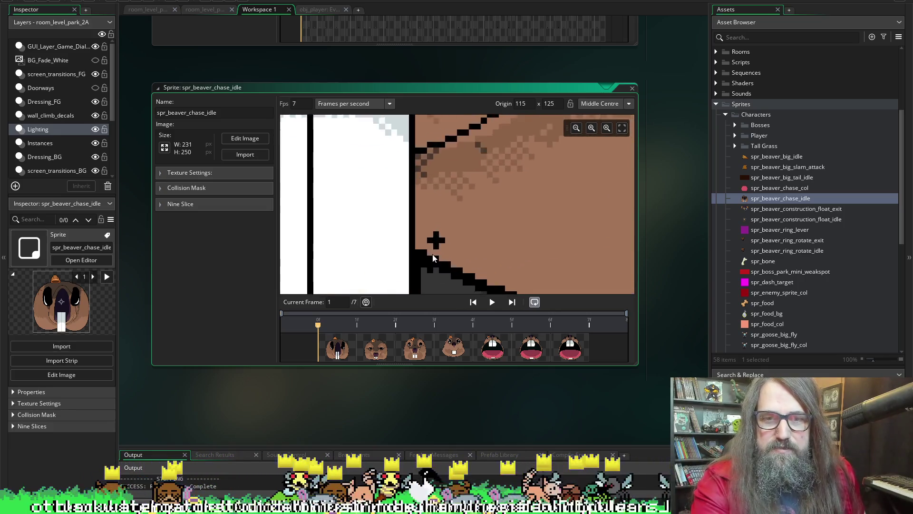
scroll(432, 255, "up", 2)
scroll(443, 232, "up", 1)
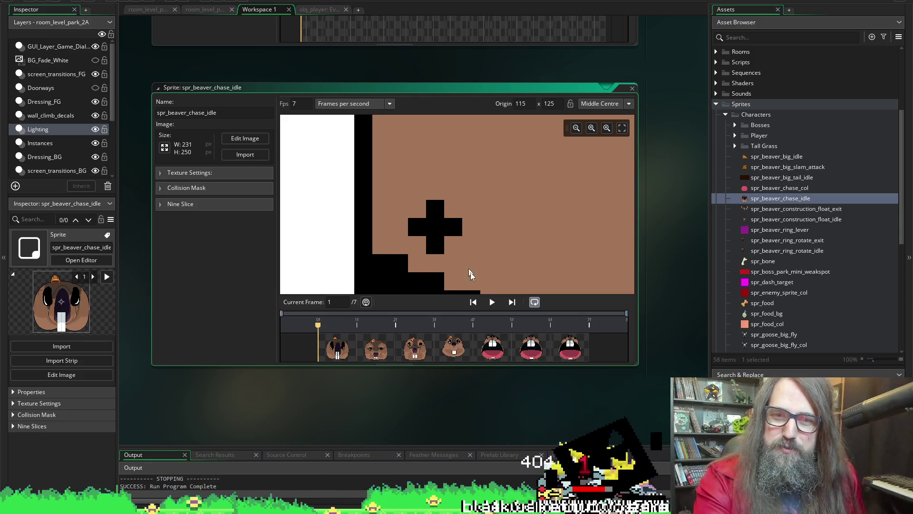
scroll(457, 257, "down", 2)
scroll(435, 229, "down", 1)
scroll(429, 224, "up", 1)
scroll(464, 243, "down", 1)
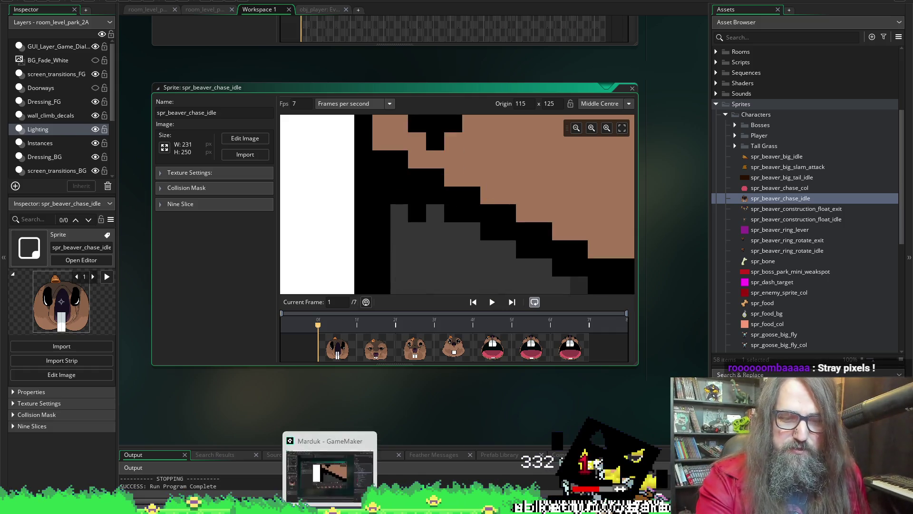
left_click(314, 474)
scroll(427, 286, "down", 2)
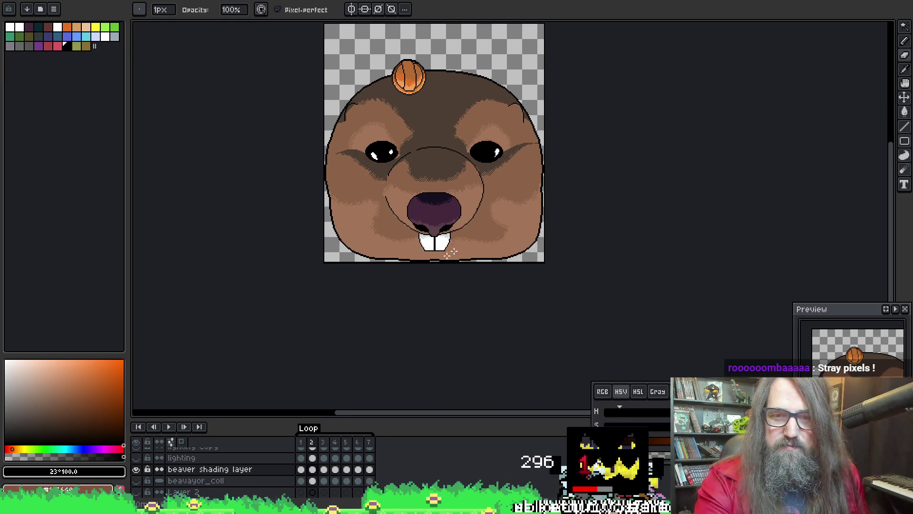
scroll(464, 242, "up", 4)
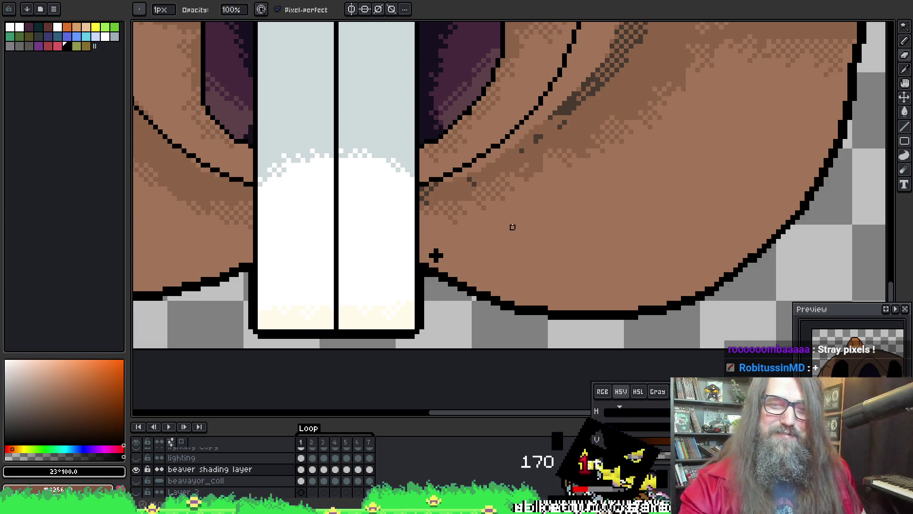
Paint over the stray black cross beside the beaver's teeth in sampled skin brown
left_click(534, 180, "alt")
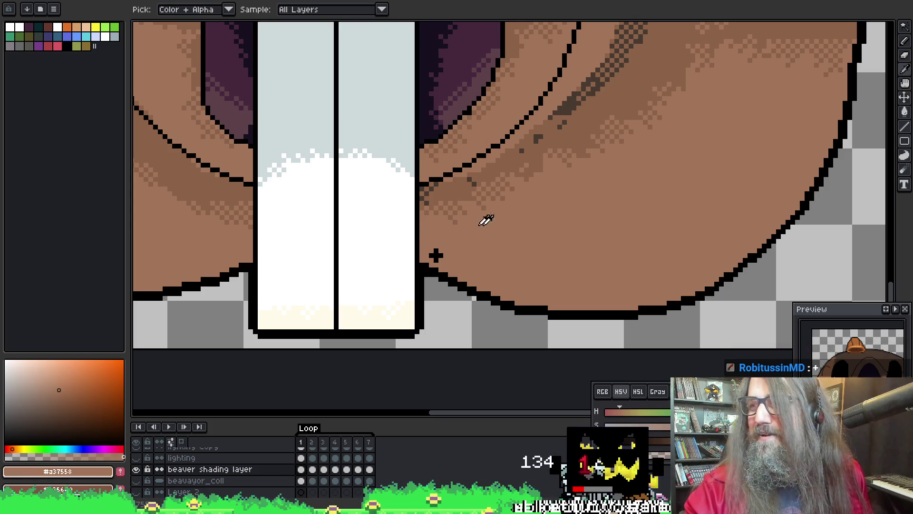
key("b")
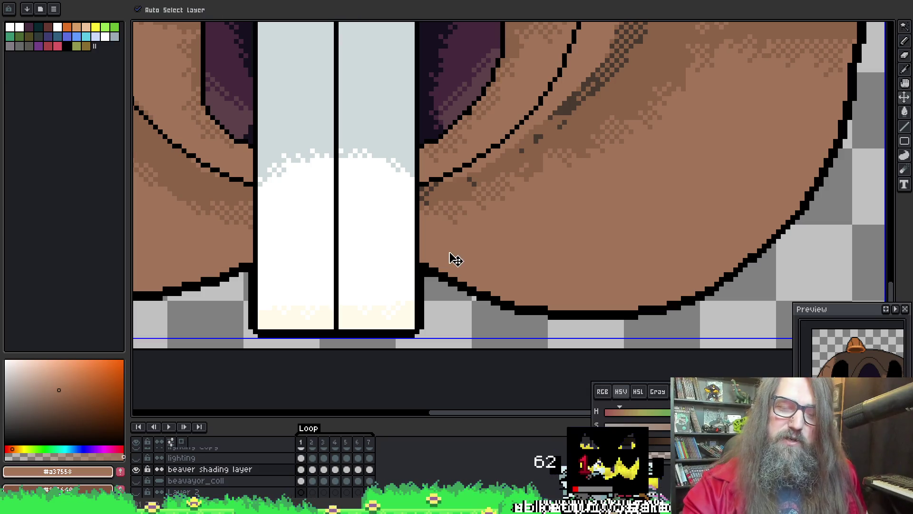
scroll(438, 250, "down", 2)
scroll(414, 247, "down", 1)
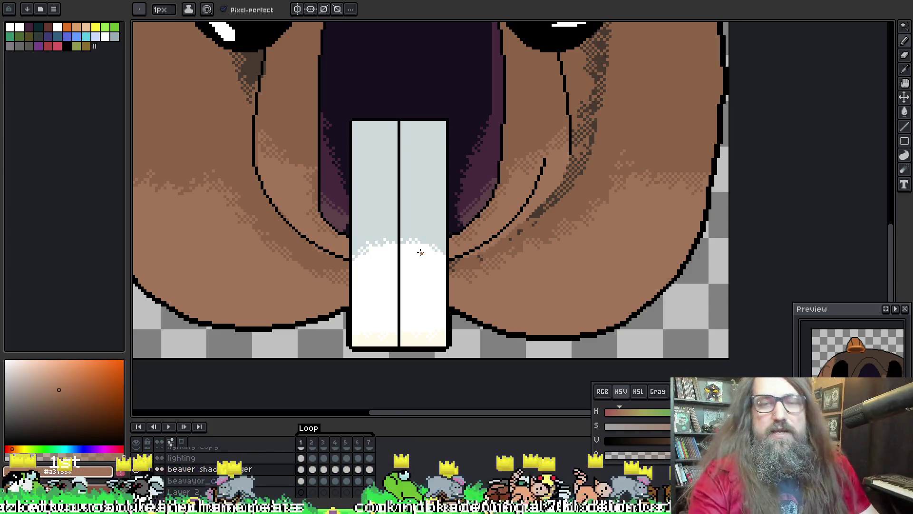
scroll(464, 258, "up", 2)
scroll(473, 188, "down", 2)
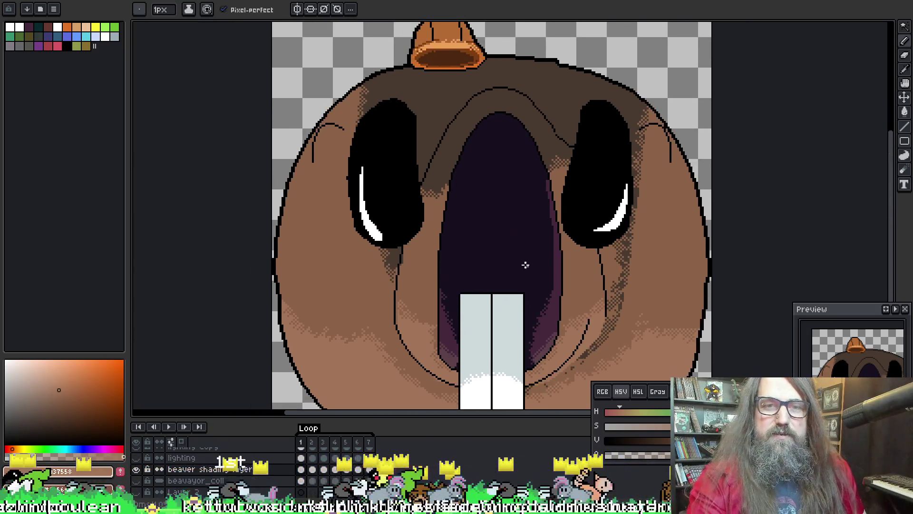
left_click_drag(525, 265, 464, 239)
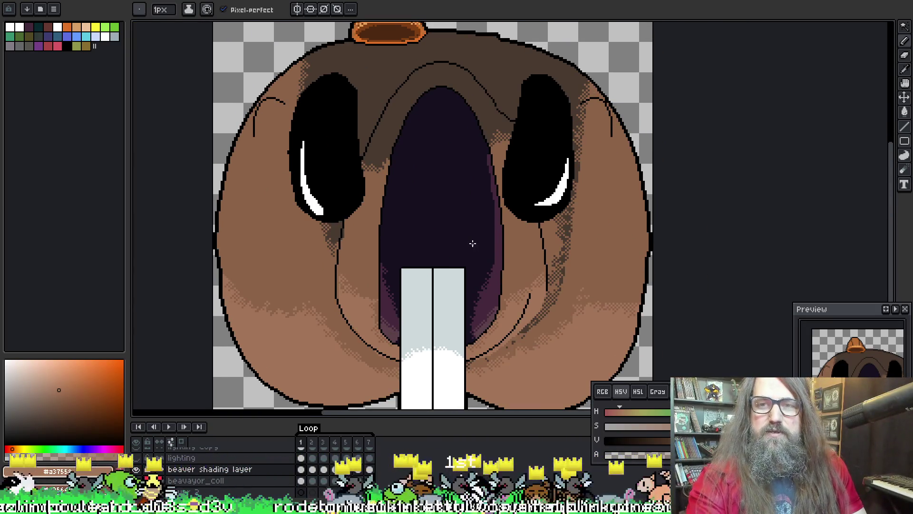
Step through and play the beaver animation to check the fix, then save the file
key("Right")
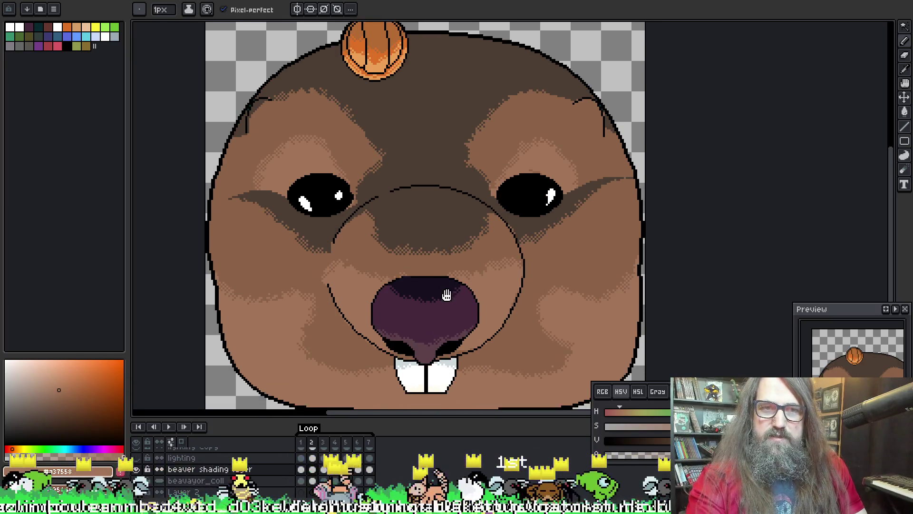
left_click_drag(457, 263, 444, 274)
key("Right")
key("Return")
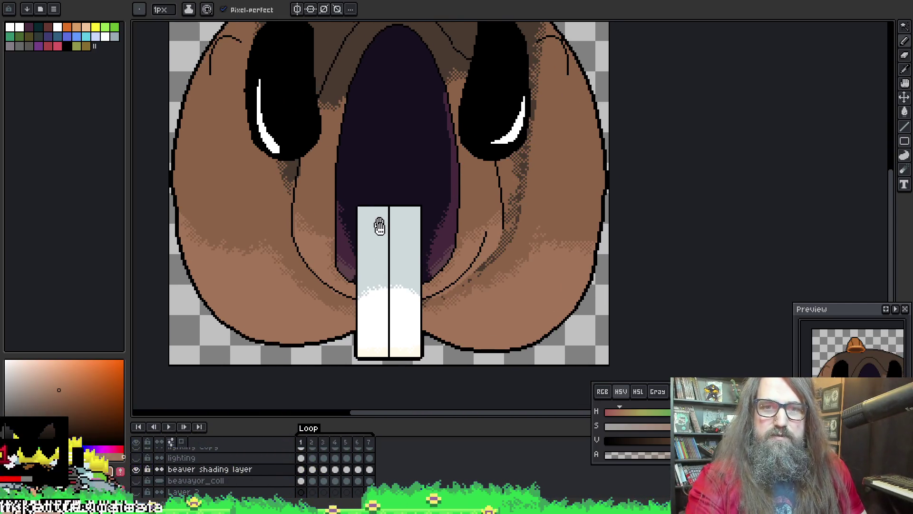
key("alt")
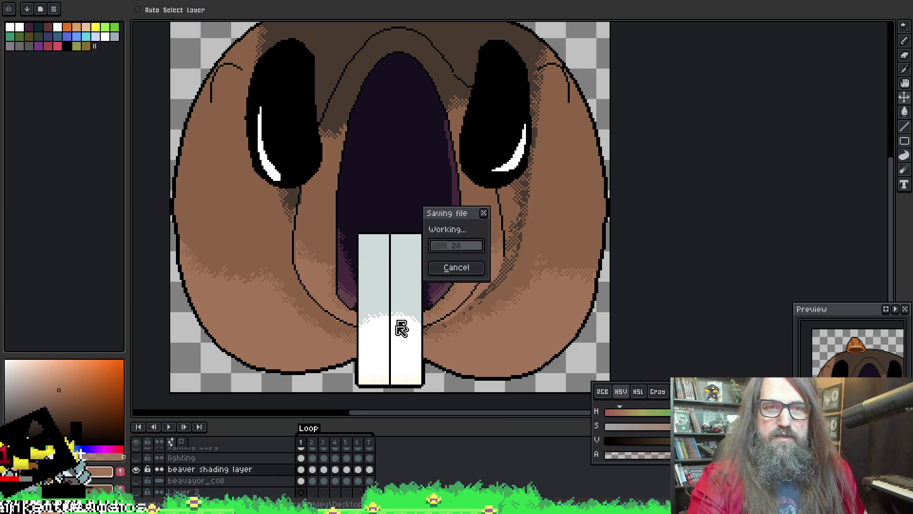
Export all beaver frames at 100% from visible layers and return to GameMaker
key("ctrl+alt+shift+s")
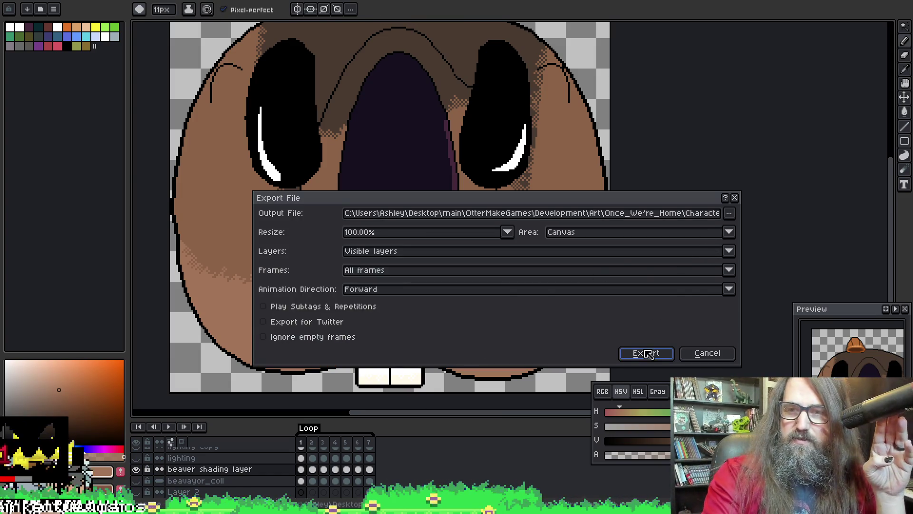
left_click(645, 352)
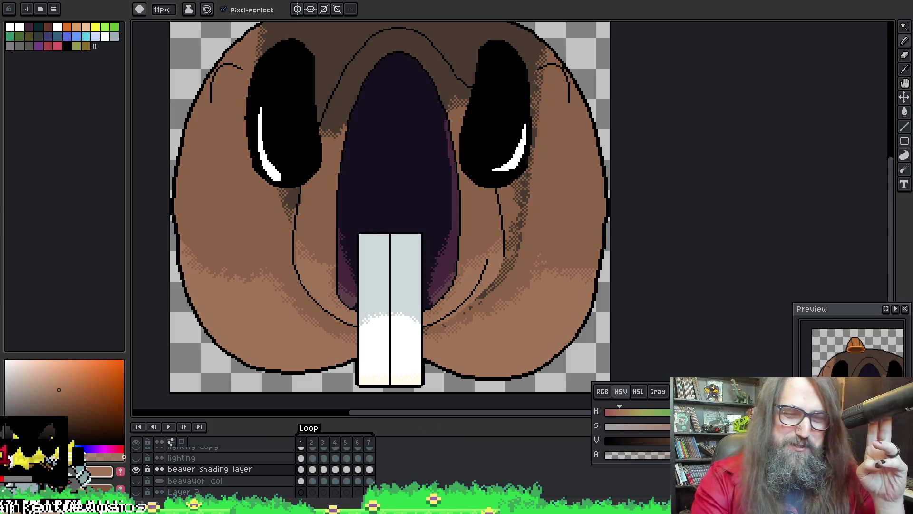
key("alt+Tab")
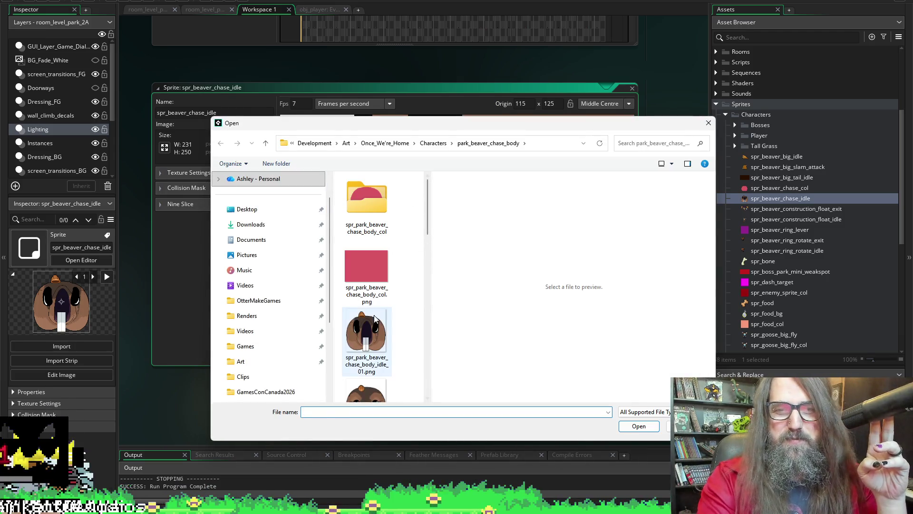
Re-import the seven corrected idle frames 01–07 into the beaver chase idle sprite
left_click(366, 215)
scroll(385, 318, "down", 3)
scroll(385, 317, "down", 1)
left_click(384, 318, "shift")
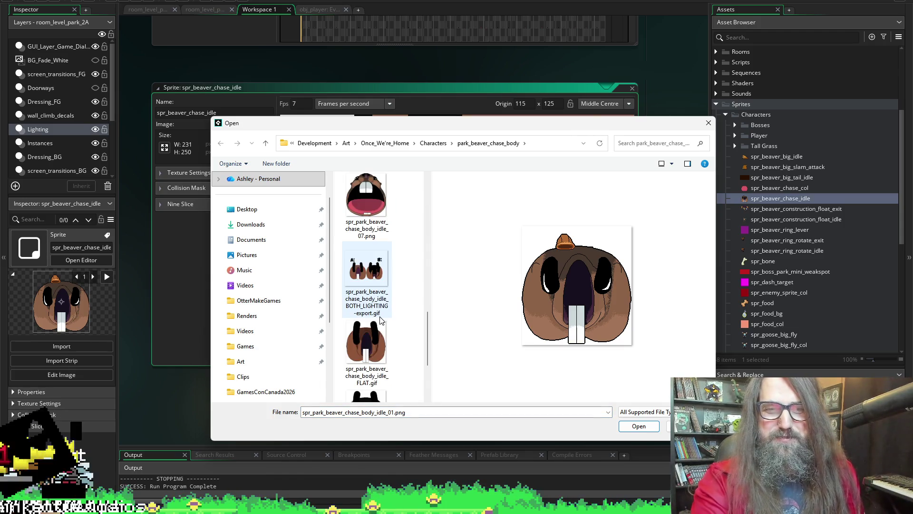
scroll(378, 314, "down", 1)
scroll(407, 264, "up", 1)
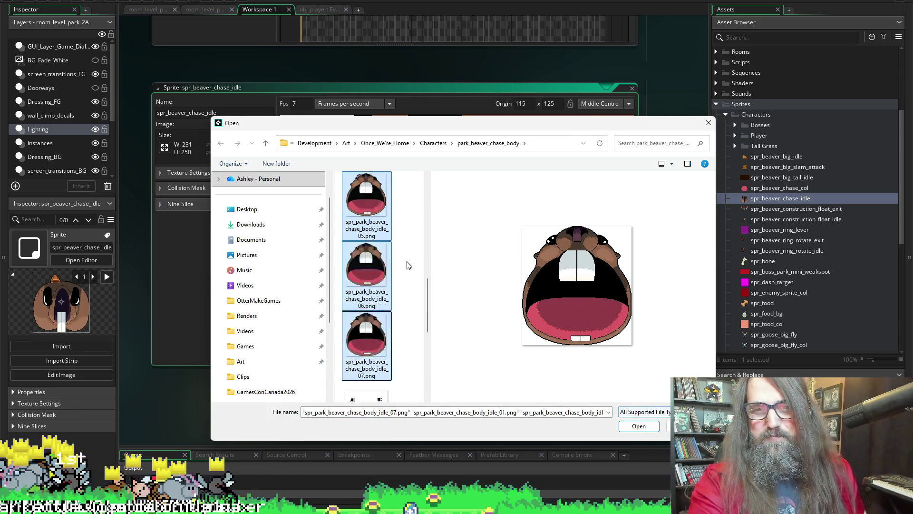
scroll(400, 271, "up", 1)
scroll(400, 271, "up", 1)
scroll(418, 359, "down", 2)
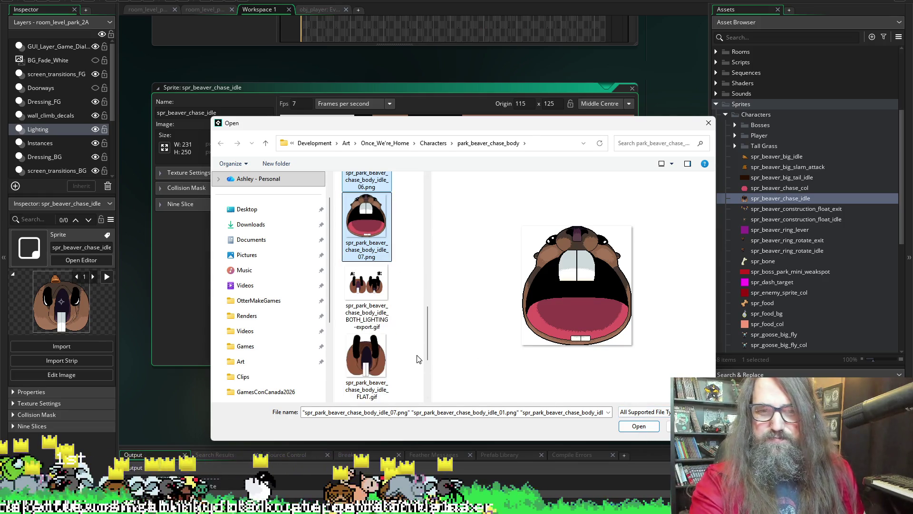
left_click(638, 427)
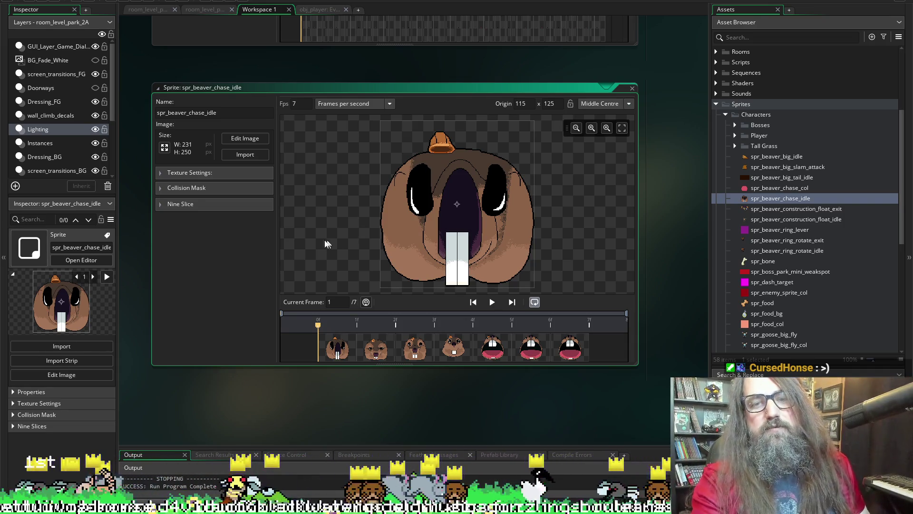
scroll(451, 222, "down", 1)
scroll(457, 208, "up", 1)
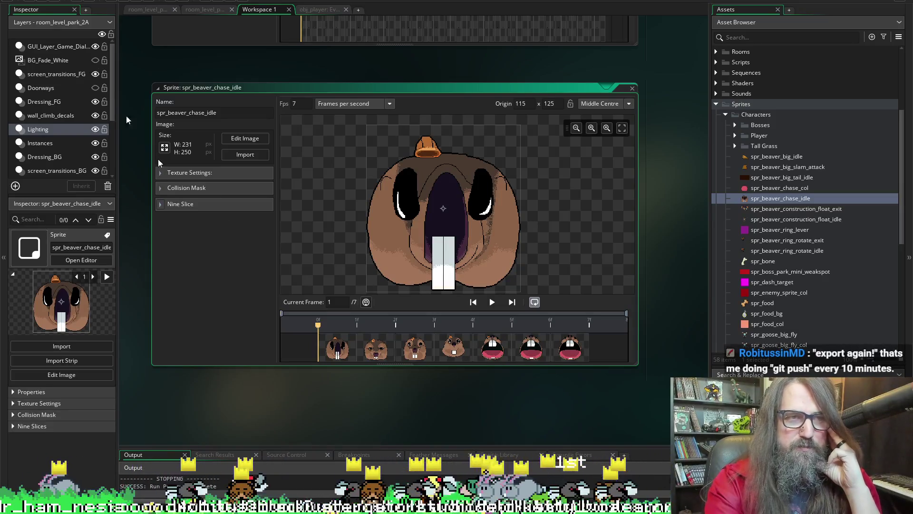
Run the game build, which launches to the Marduk: Once We're Home title menu
left_click(73, 9)
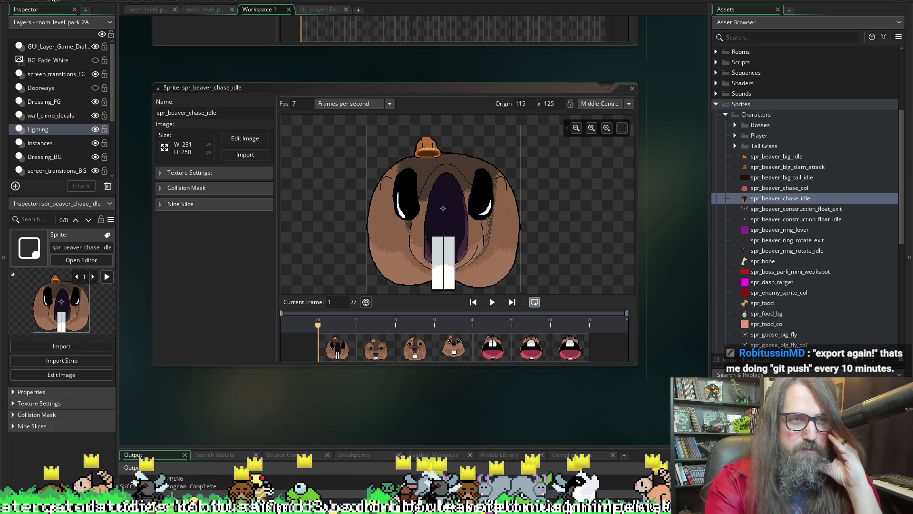
mouse_move(382, 418)
left_mouse_down()
mouse_move(408, 386)
mouse_move(383, 393)
left_mouse_up()
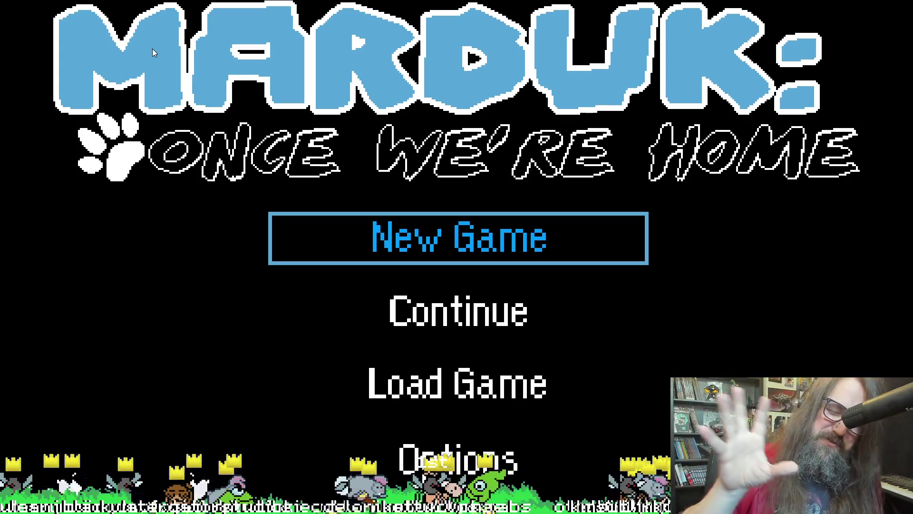
Continue the save, walk the dog right to the beaver chase, then return to GameMaker
key("Down")
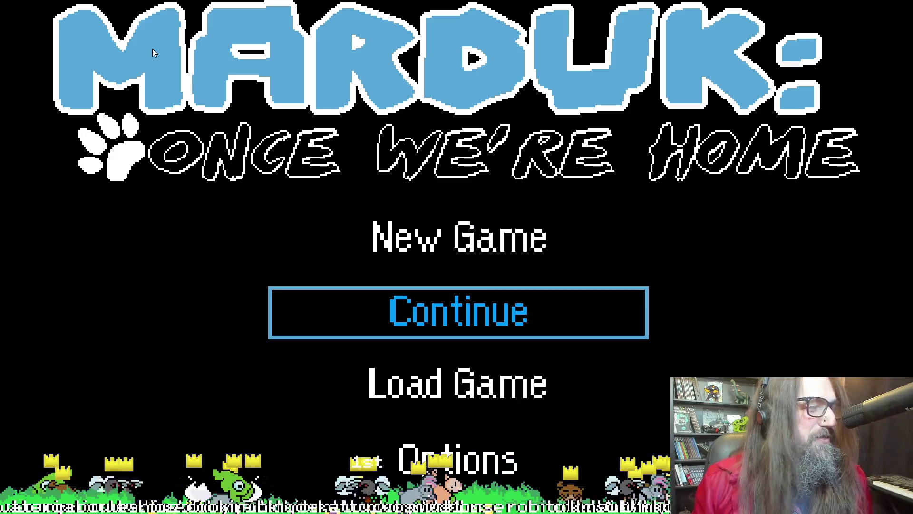
key("Return")
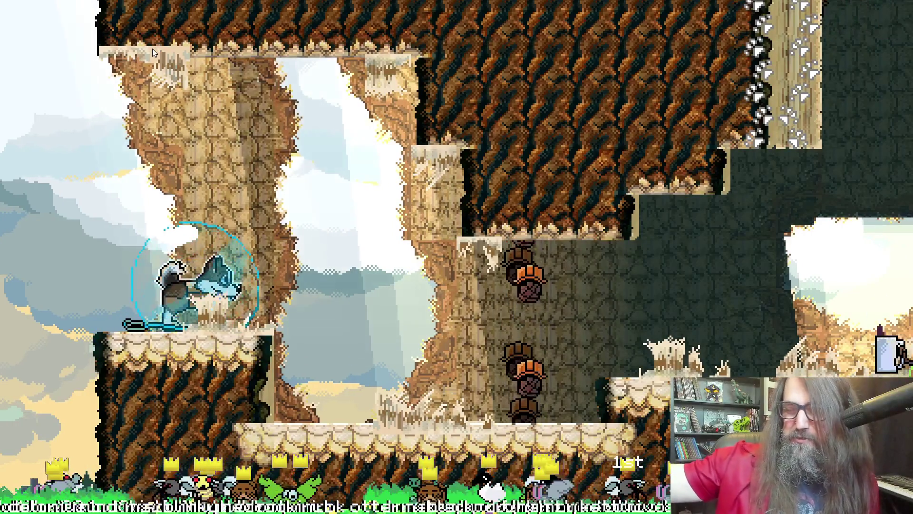
key("Right")
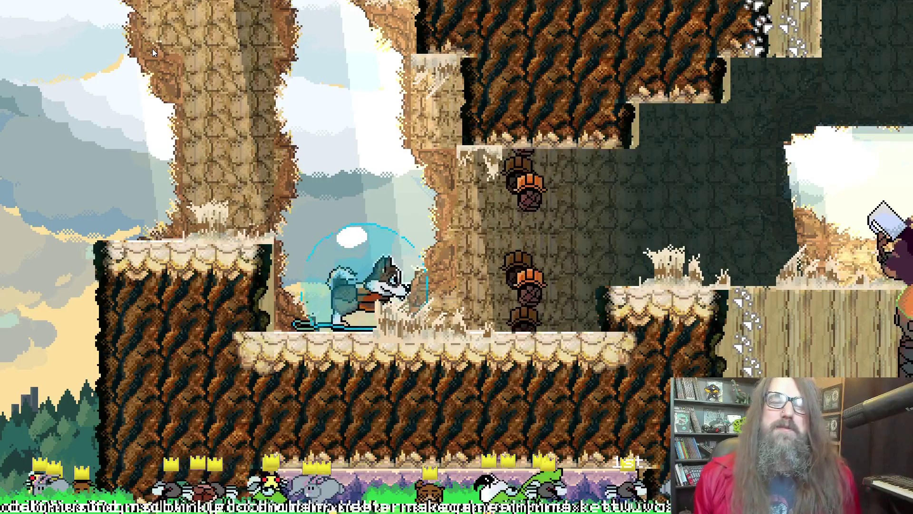
key("Right")
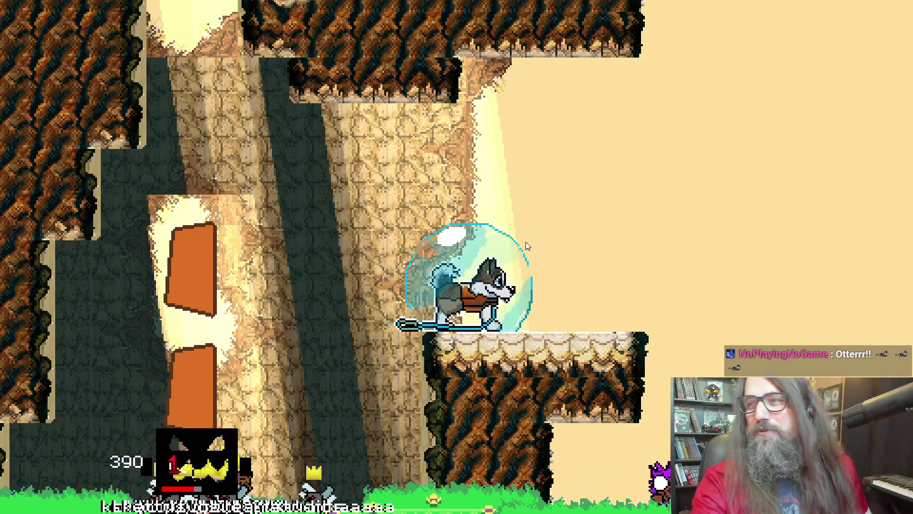
key("alt+Tab")
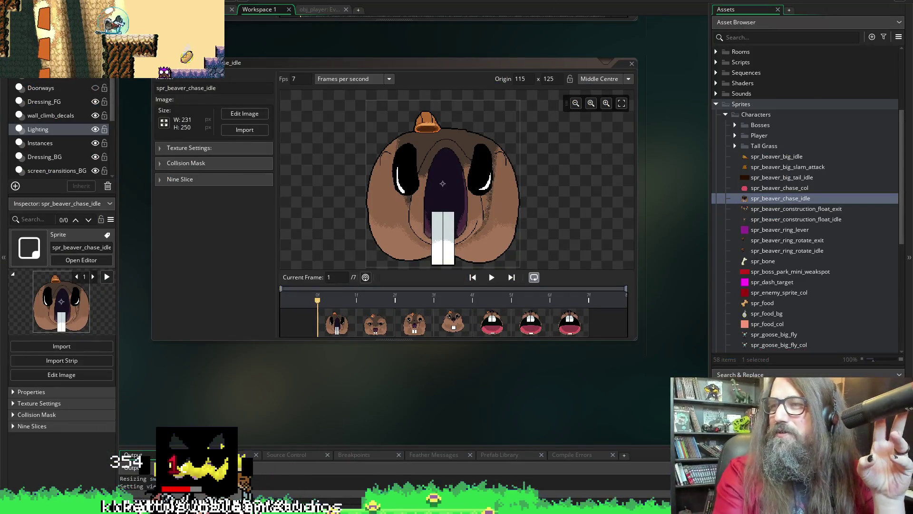
Hide the running game window and open the beaver sprite in Aseprite
key("alt+Tab")
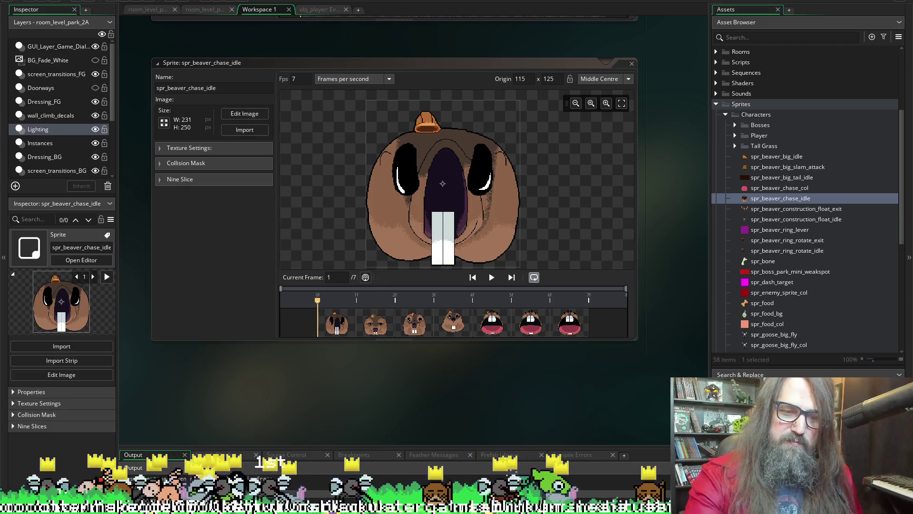
double_click(347, 236)
scroll(346, 236, "up", 2)
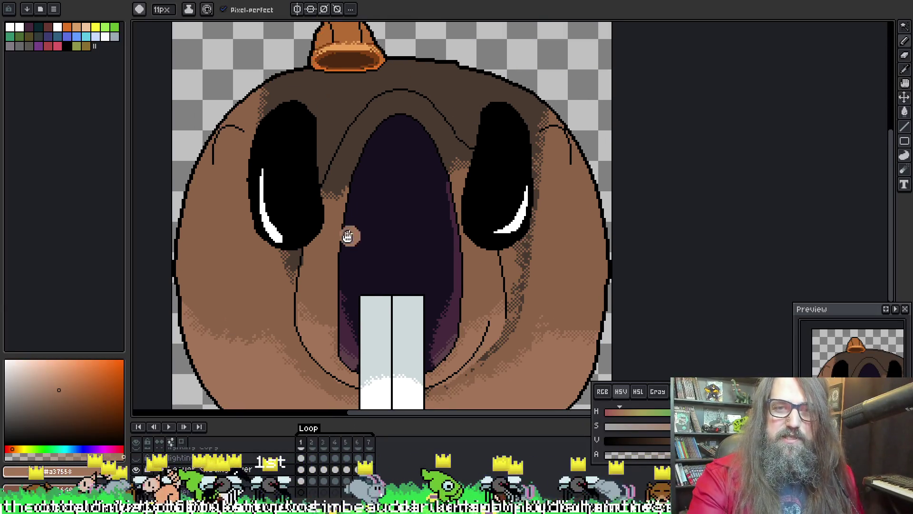
scroll(347, 235, "down", 5)
scroll(648, 211, "up", 2)
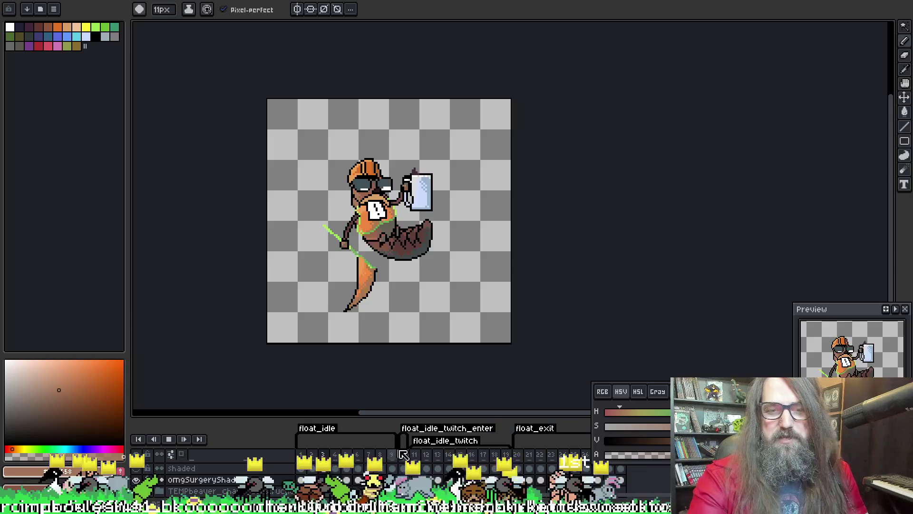
scroll(516, 283, "down", 2)
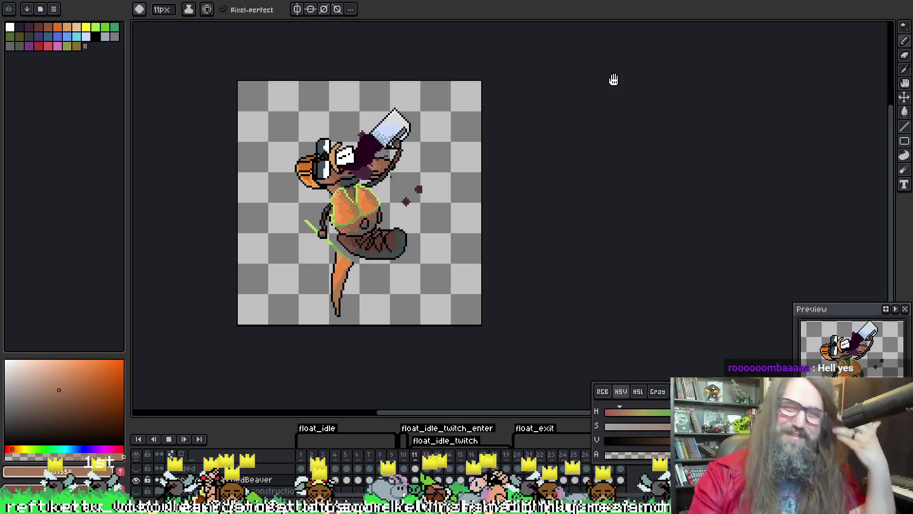
scroll(529, 241, "up", 1)
scroll(496, 221, "down", 1)
scroll(500, 233, "up", 1)
Save the beaver float sprite in Aseprite before moving to the goose document
mouse_move(500, 233)
left_mouse_down()
mouse_move(546, 283)
mouse_move(570, 280)
left_mouse_up()
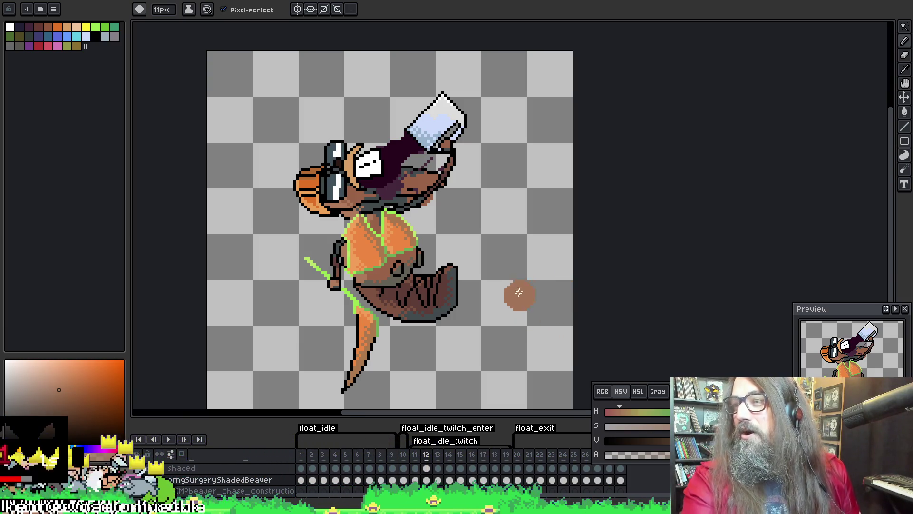
left_click_drag(607, 244, 610, 188)
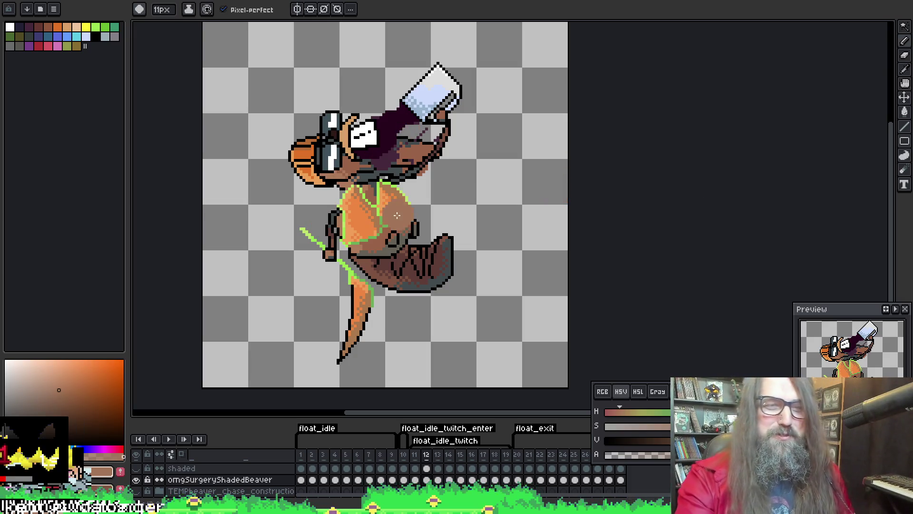
key("ctrl+s")
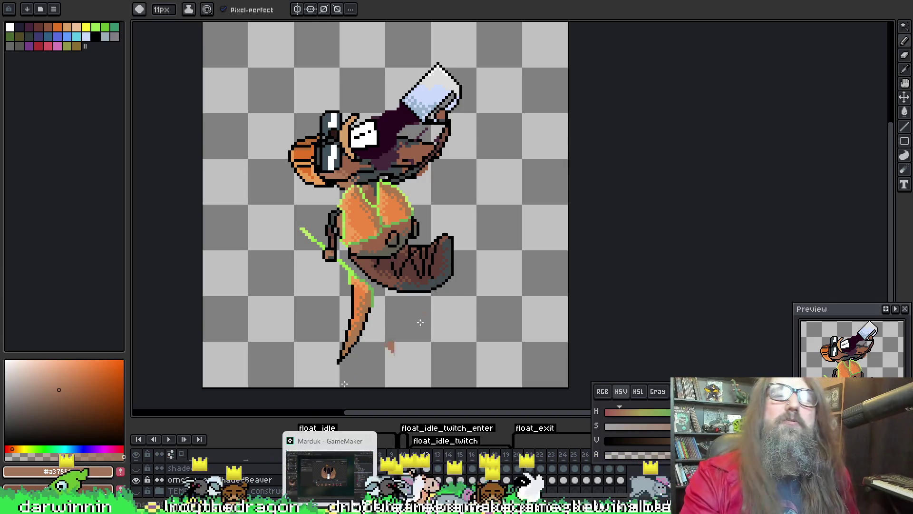
scroll(359, 249, "up", 2)
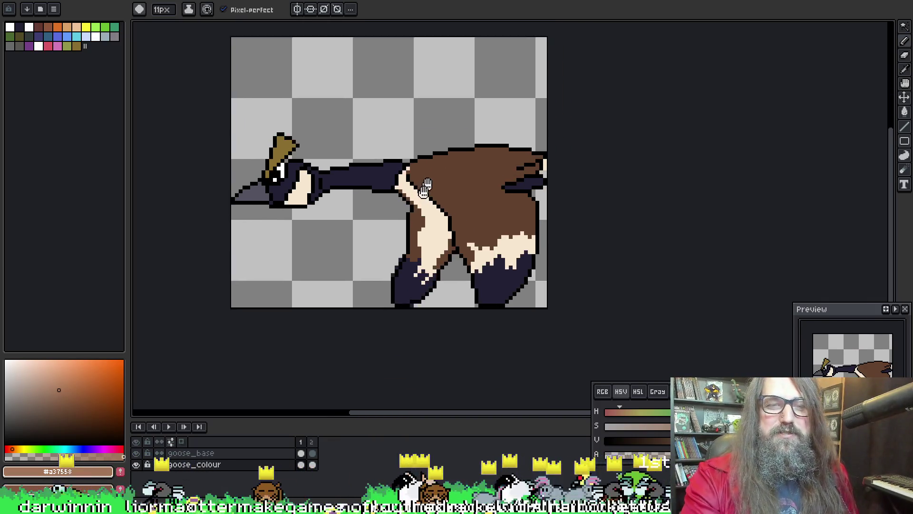
mouse_move(359, 249)
left_mouse_down()
mouse_move(341, 372)
mouse_move(383, 383)
mouse_move(296, 361)
mouse_move(459, 228)
mouse_move(586, 266)
mouse_move(226, 311)
mouse_move(306, 271)
mouse_move(407, 271)
mouse_move(421, 257)
mouse_move(363, 265)
left_mouse_up()
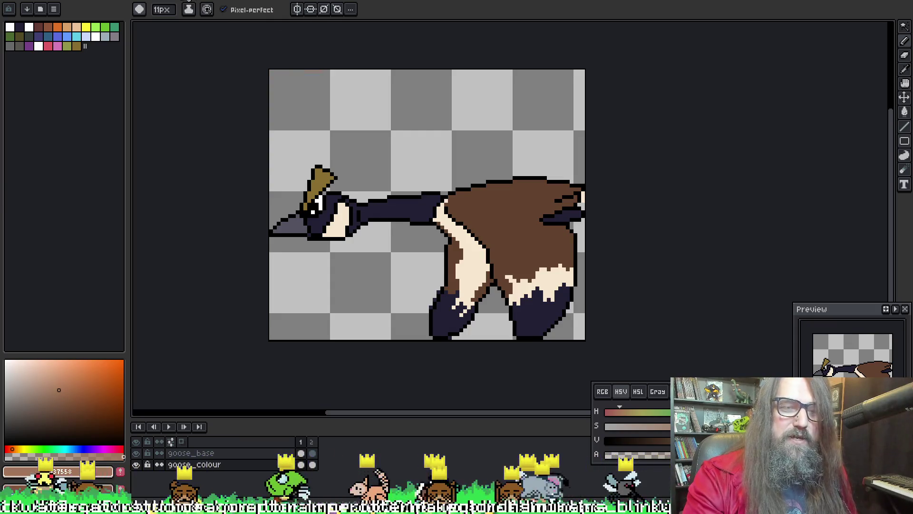
key("ctrl+Tab")
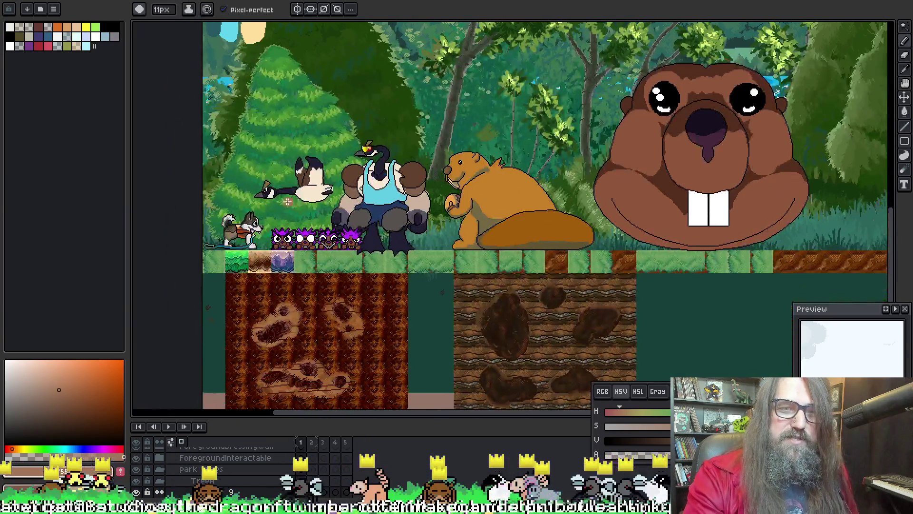
scroll(234, 258, "up", 3)
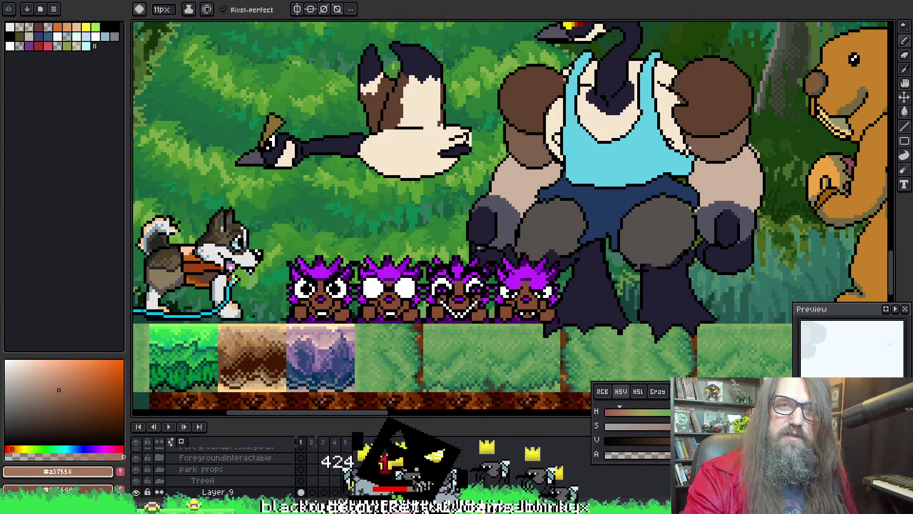
key("ctrl+Tab")
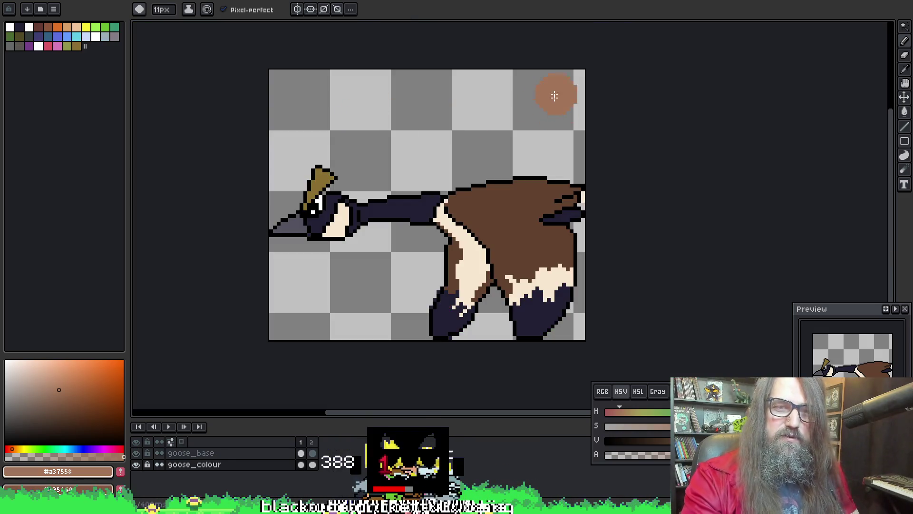
key("Right")
key("Left")
key("Right")
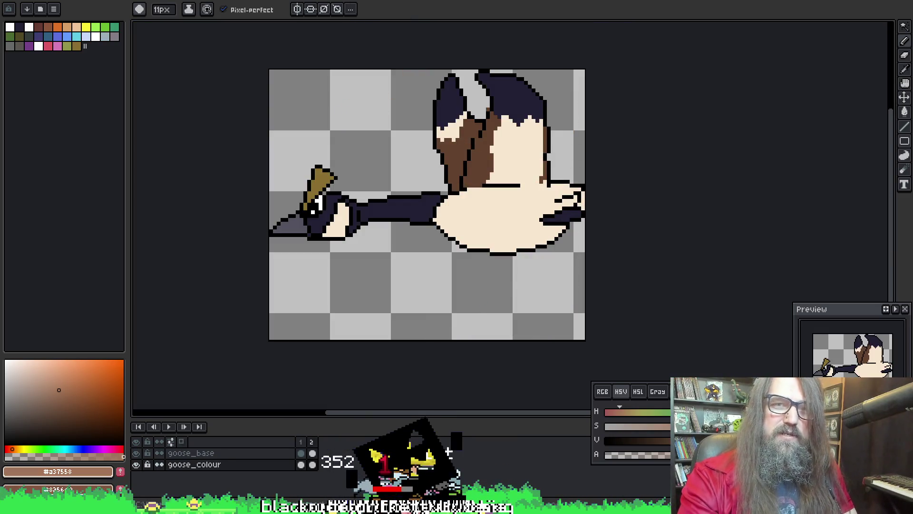
key("Left")
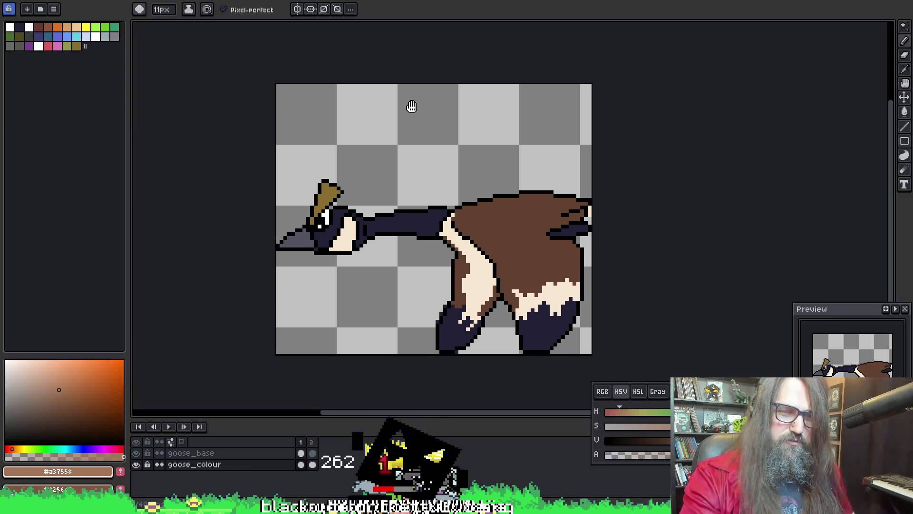
key("ctrl+a")
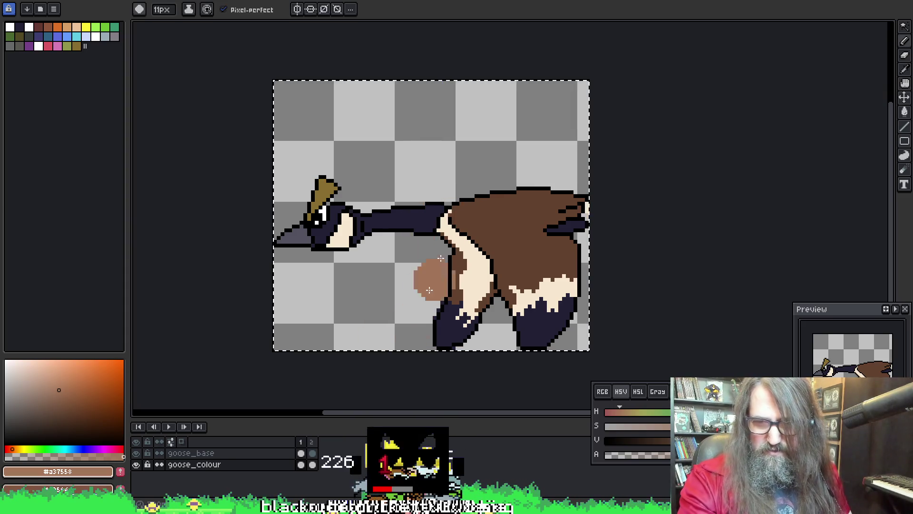
key("v")
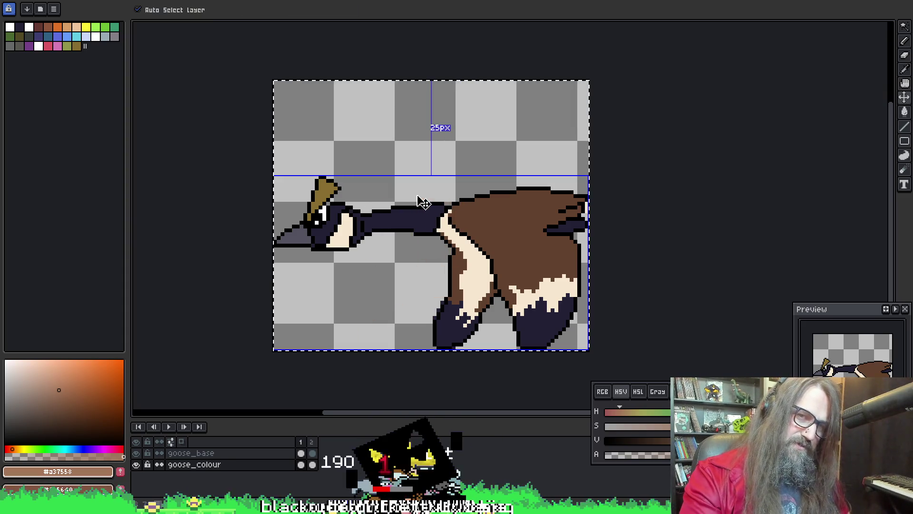
key("b")
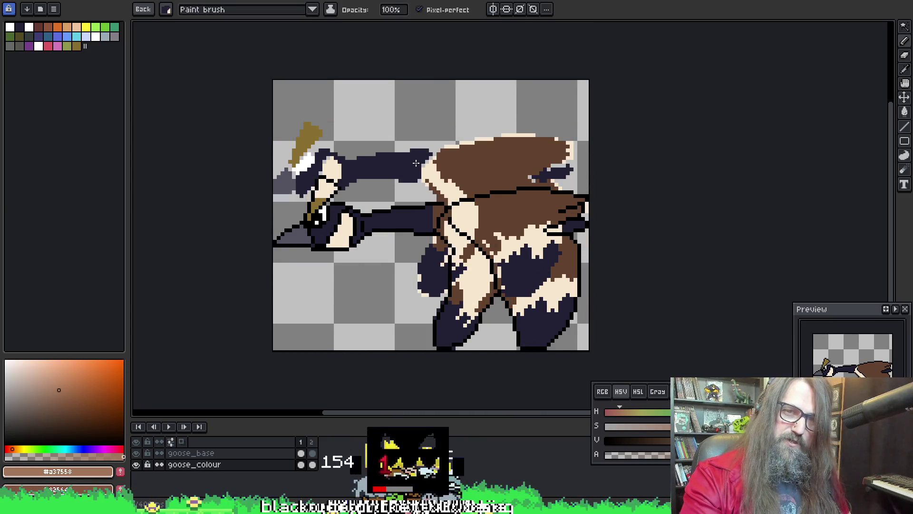
Show the goose_base layer again and play the goose animation to check the stacked heads
left_click(257, 460)
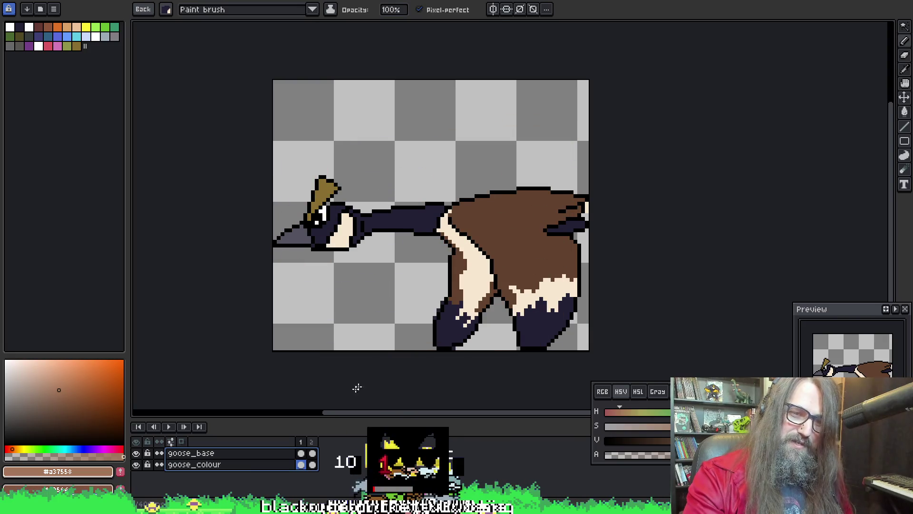
right_click(245, 449)
left_click(264, 492)
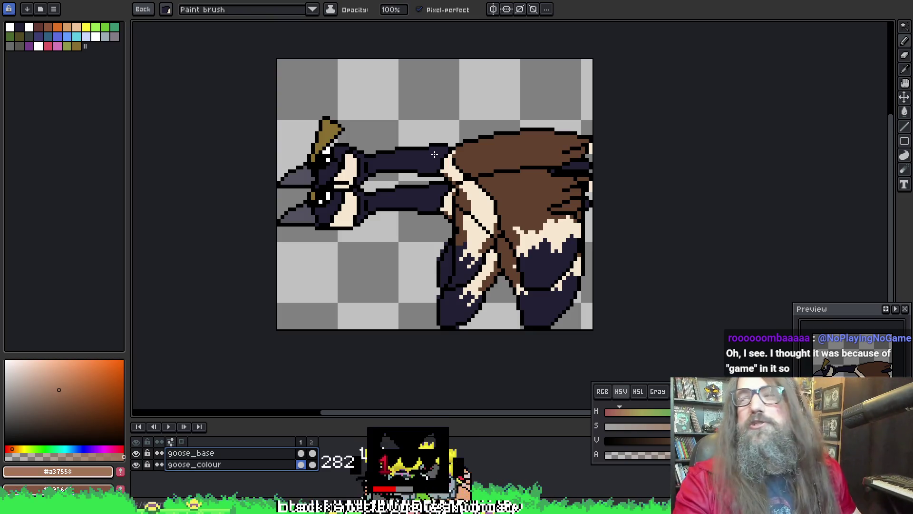
key("Return")
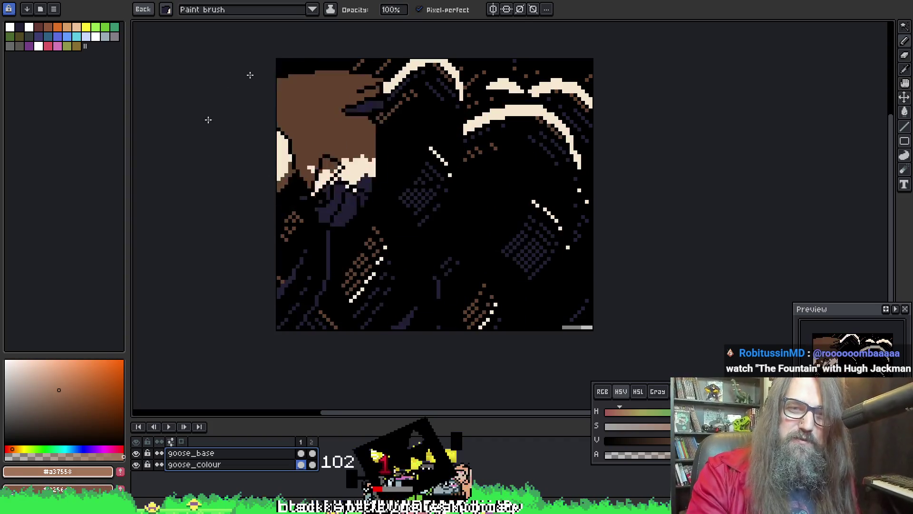
key("Return")
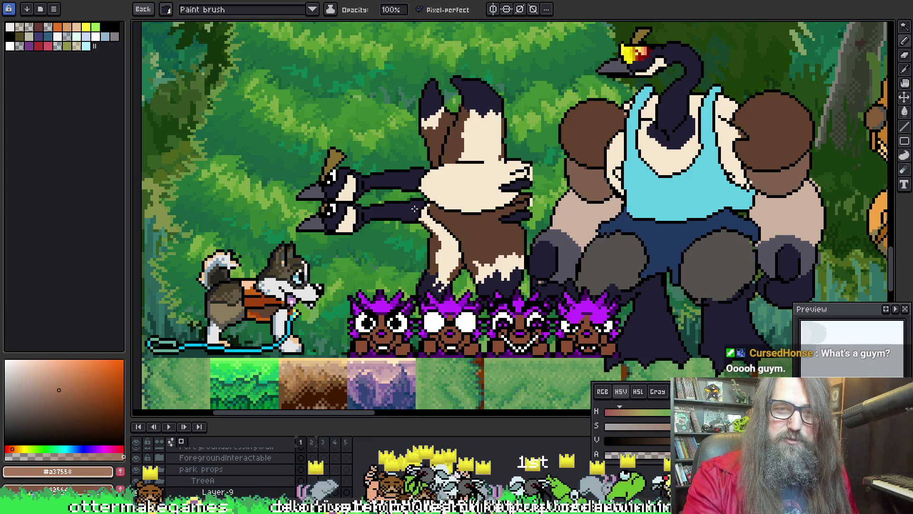
scroll(414, 207, "down", 2)
scroll(414, 208, "down", 3)
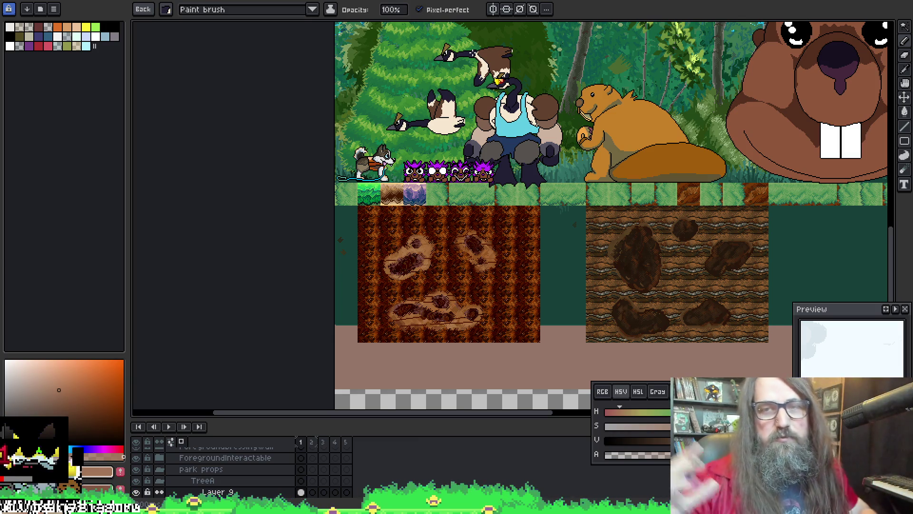
Undo the pasted upper goose from the park scene and switch to GameMaker
key("ctrl+z")
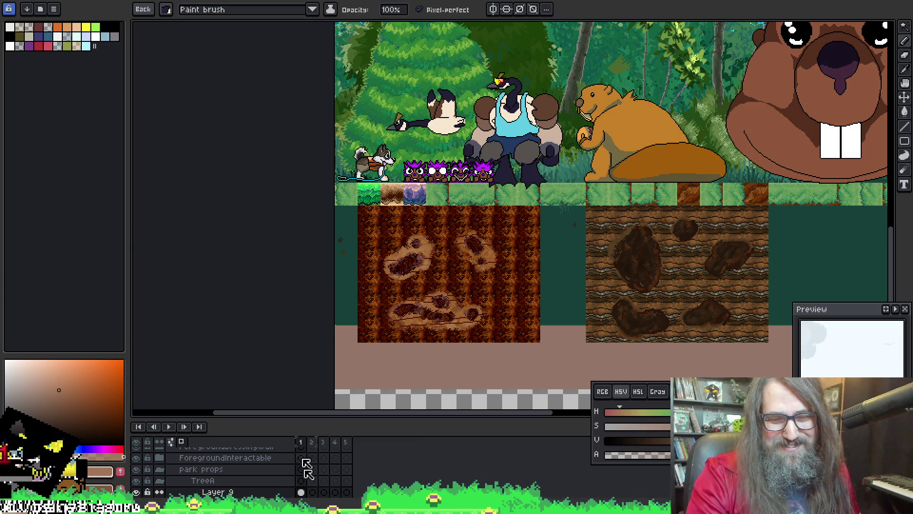
left_click(387, 474)
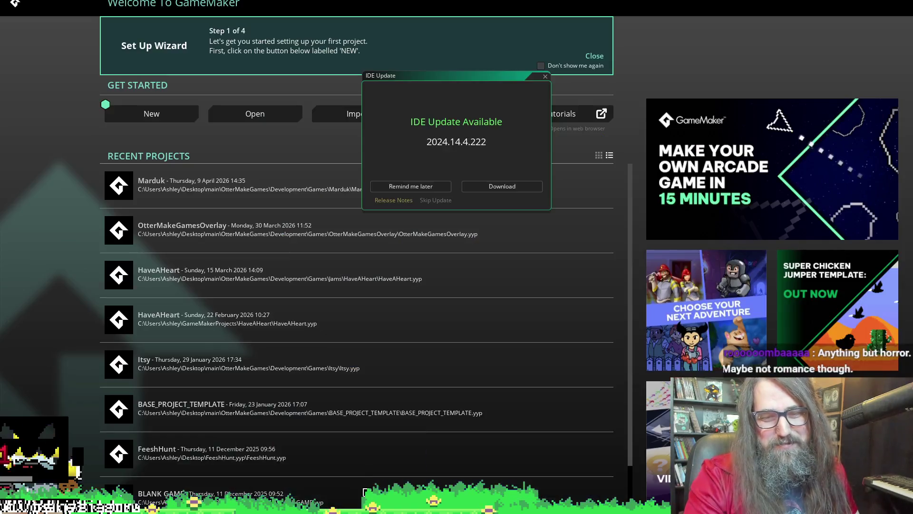
Dismiss the update notice, open a recent project, test-run it with F5 and close the game window
left_click(404, 186)
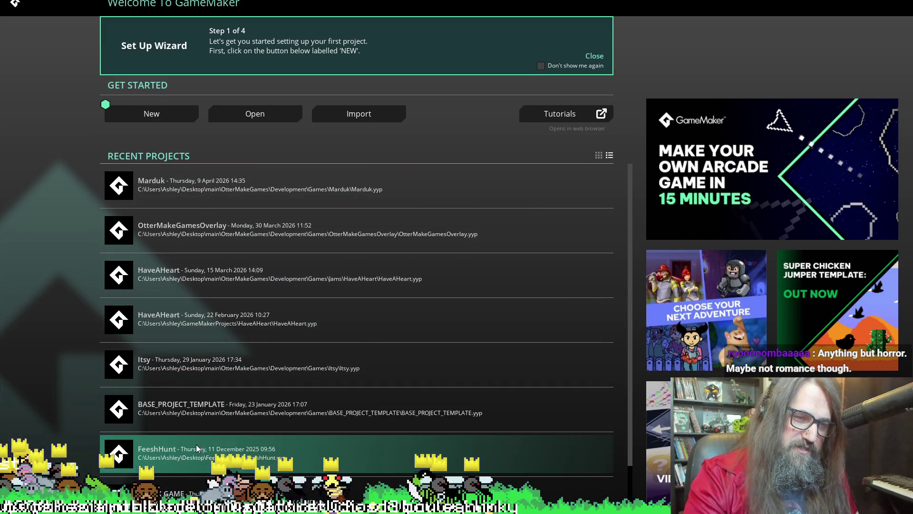
left_click(196, 445)
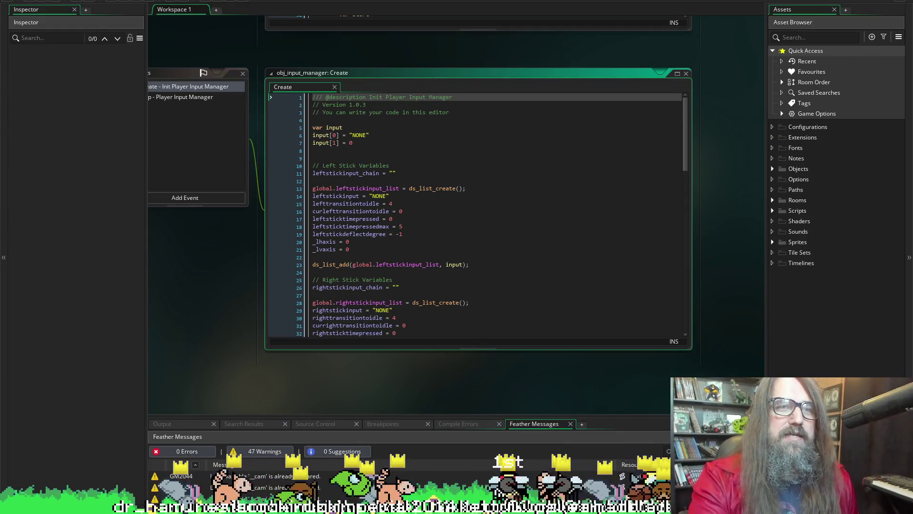
key("F5")
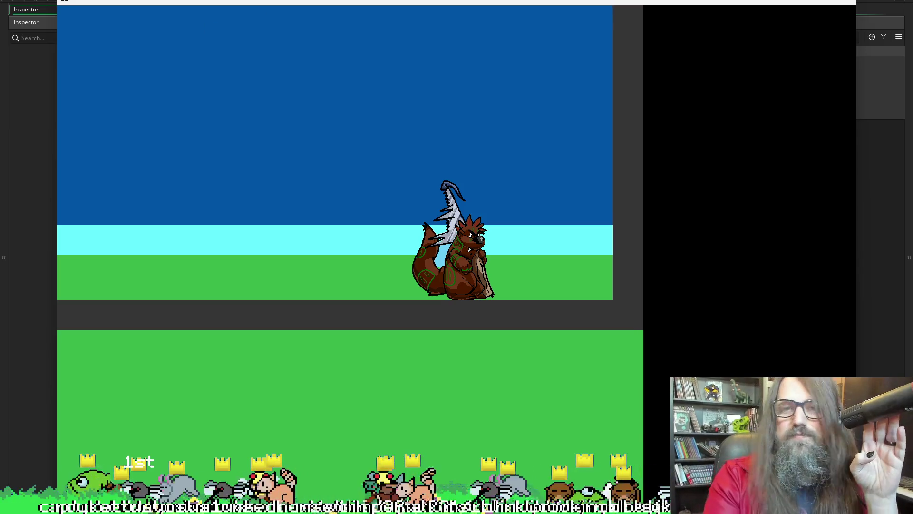
left_click(848, 3)
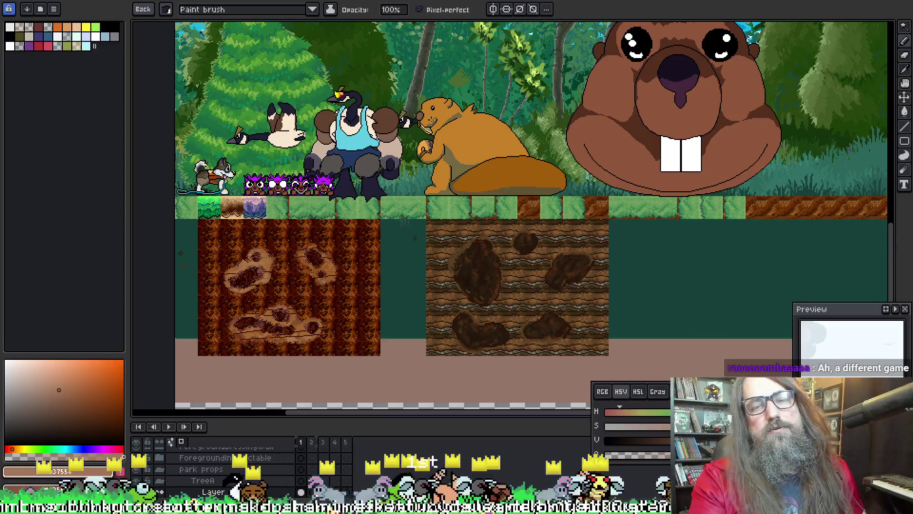
Cycle through the open documents past the skeleton sprite to the goose sprite and centre it in view
left_click_drag(461, 220, 420, 273)
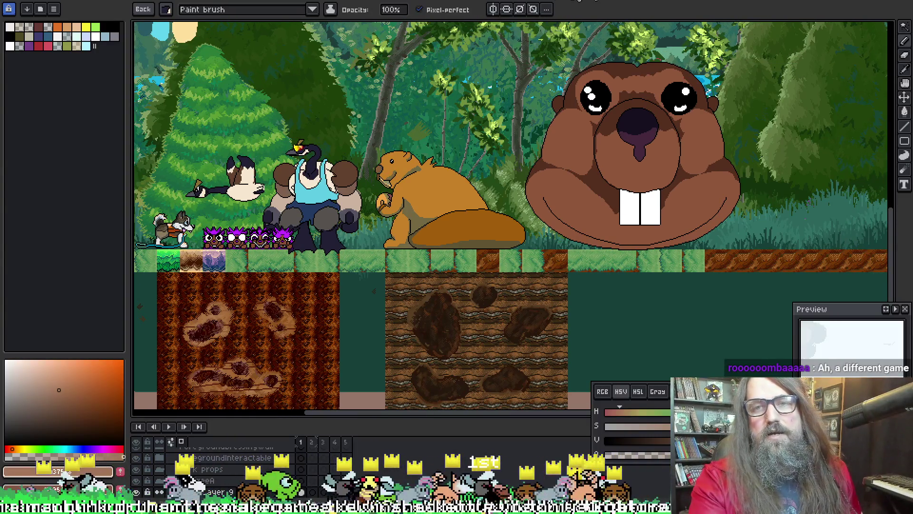
key("ctrl+Tab")
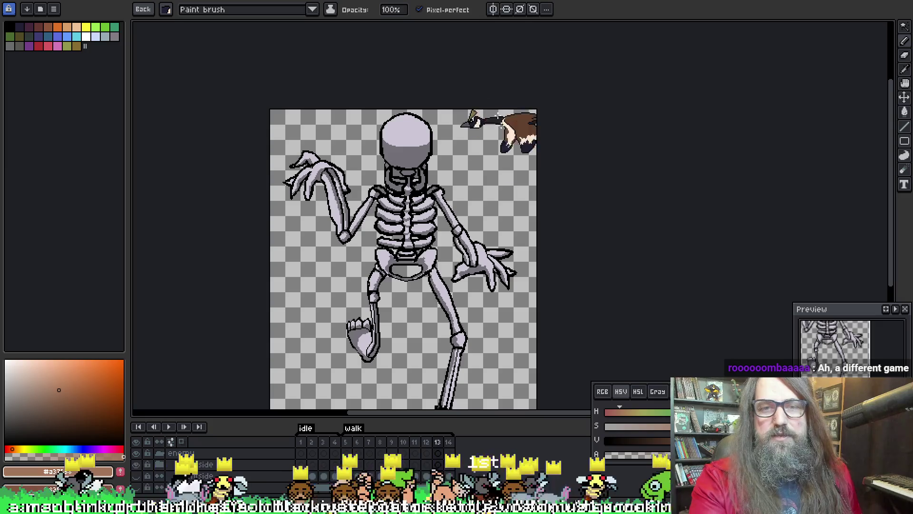
left_click_drag(490, 109, 489, 96)
key("ctrl+Tab")
mouse_move(424, 179)
left_mouse_down()
mouse_move(397, 120)
mouse_move(483, 79)
left_mouse_up()
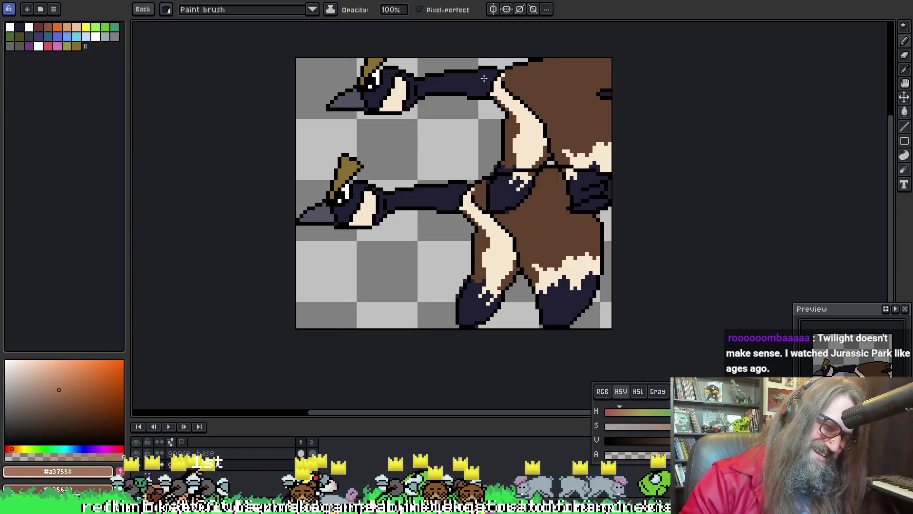
Step between the goose's frames to land on the wings-raised frame, zoomed out, with the Magic Wand active
key("Return")
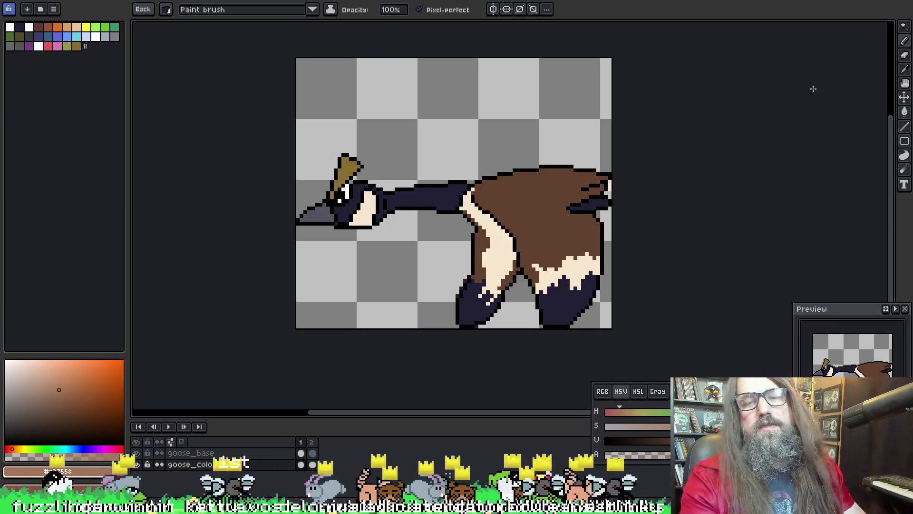
scroll(785, 100, "down", 1)
left_click_drag(690, 107, 630, 154)
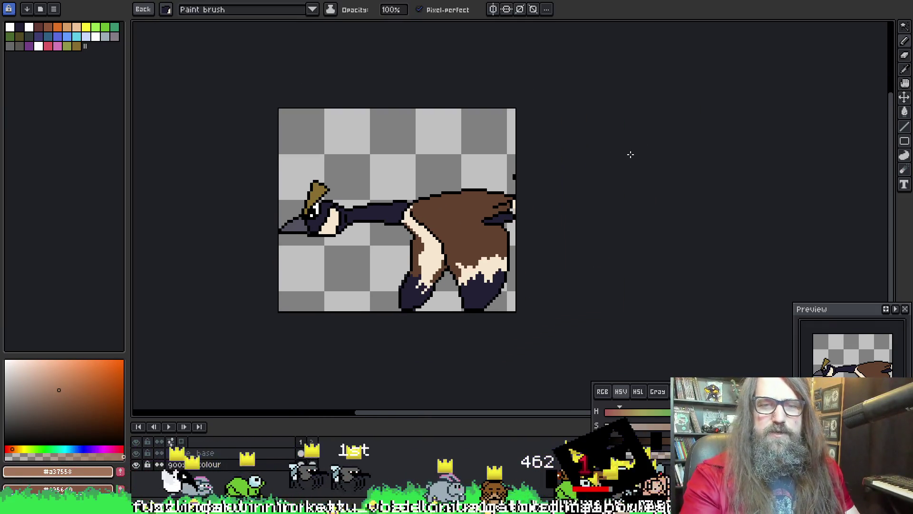
key("Right")
key("Left")
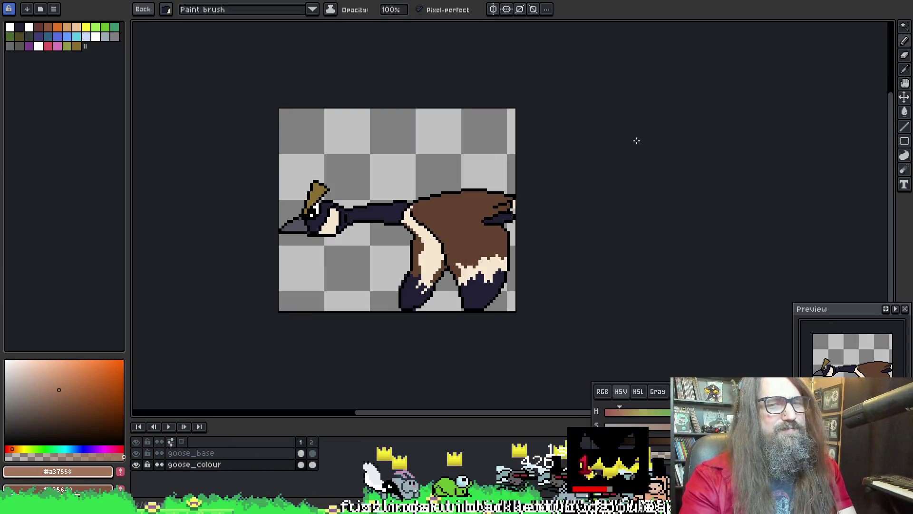
key("Right")
key("w")
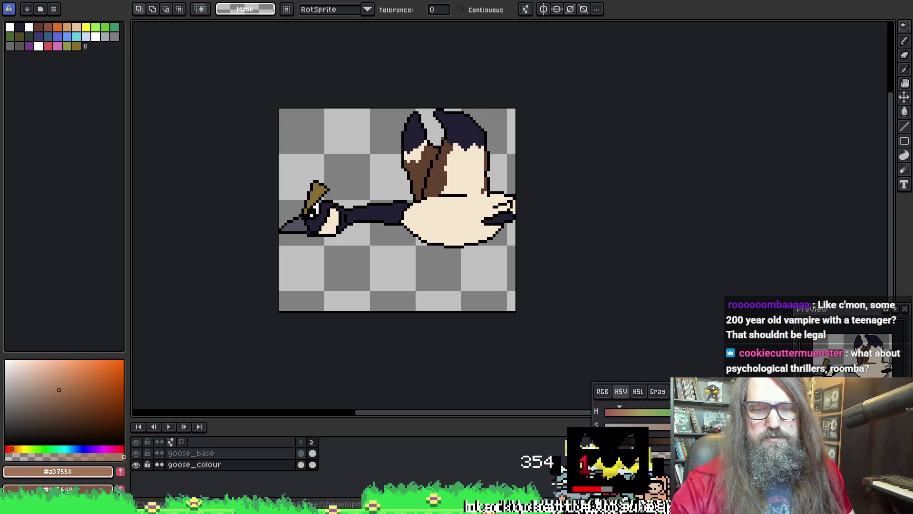
Recentre the goose sprite and bring up the Canvas Size settings showing its 71-pixel height
left_click_drag(383, 205, 379, 224)
right_click(420, 206)
left_click(391, 245)
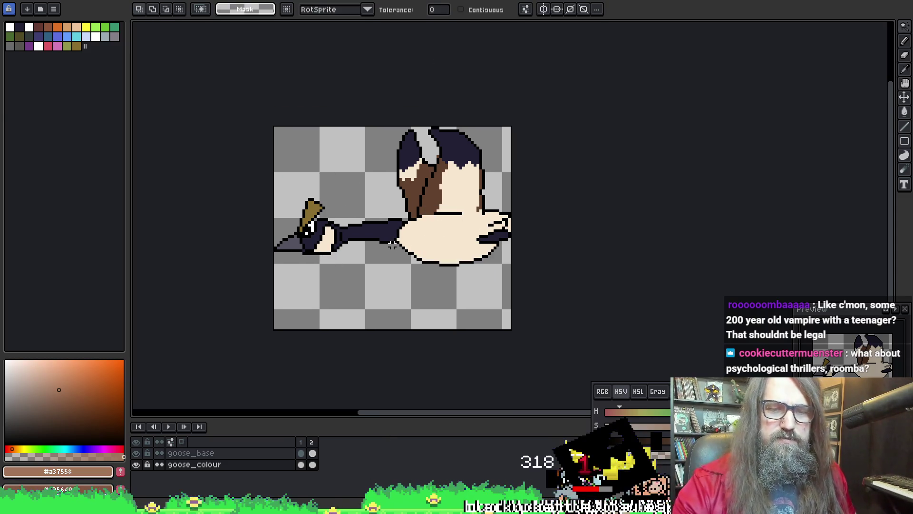
left_click_drag(332, 139, 347, 139)
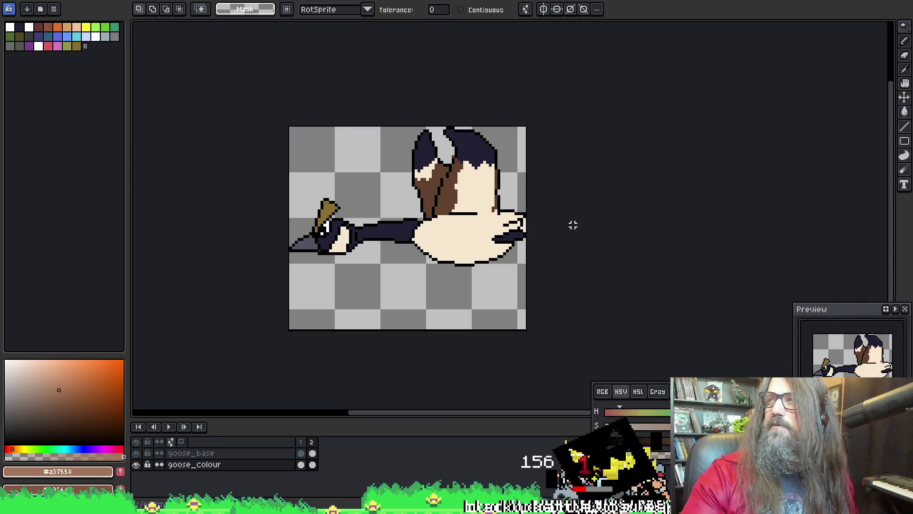
left_click_drag(535, 188, 525, 195)
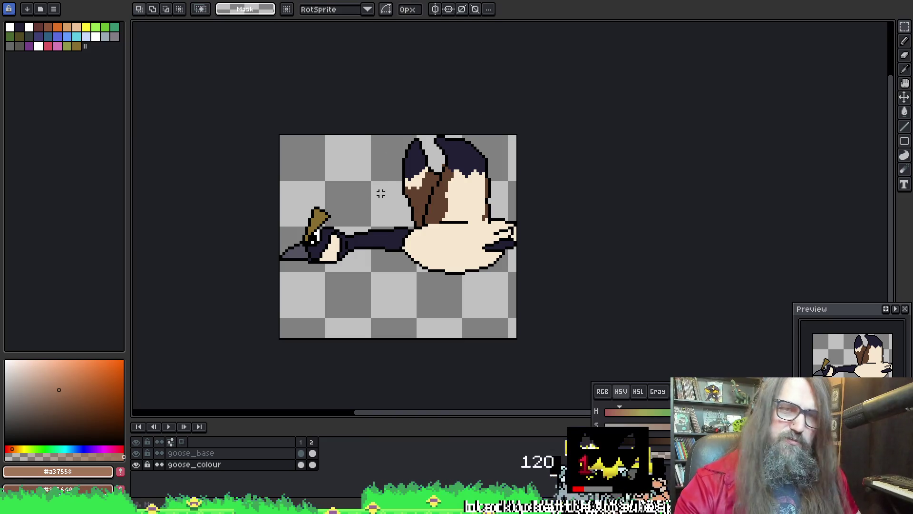
left_click_drag(380, 199, 449, 153)
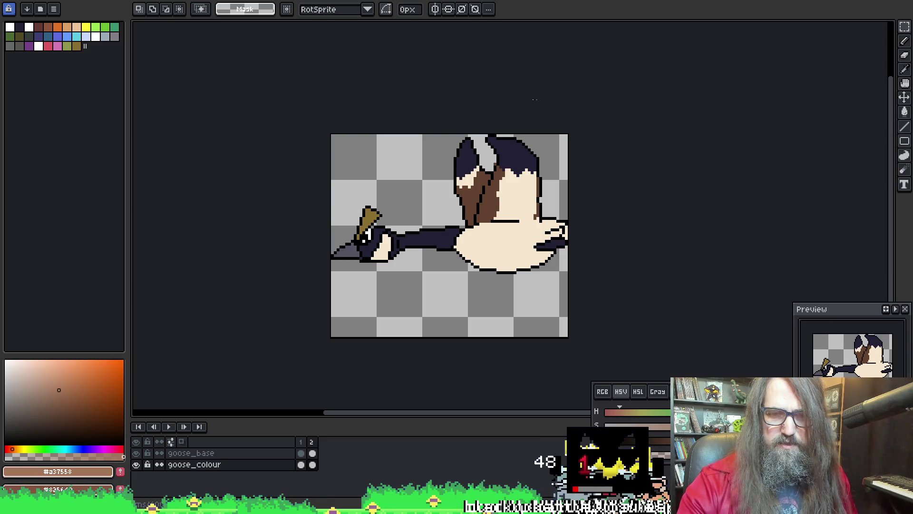
key("ctrl+alt+c")
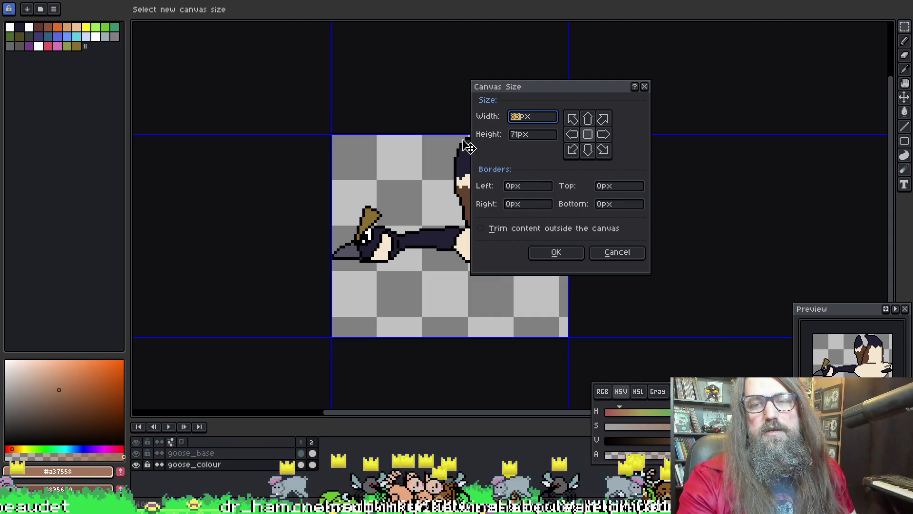
Lay out trial canvas borders on all four sides of the goose, then abandon the resize
left_click(616, 252)
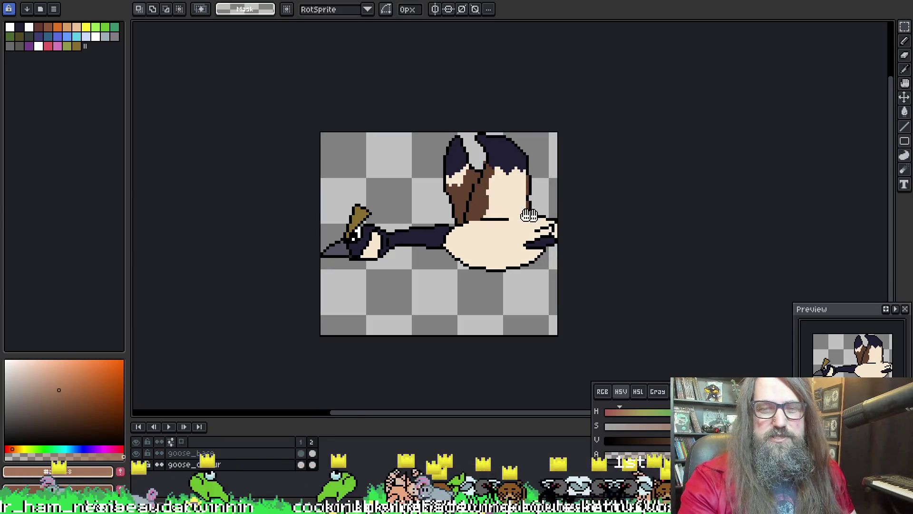
key("ctrl+alt+c")
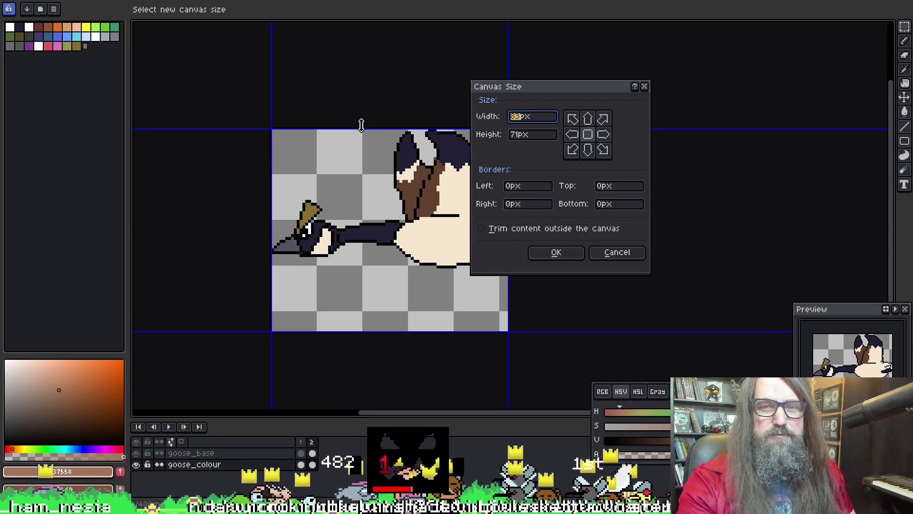
left_click_drag(361, 129, 362, 113)
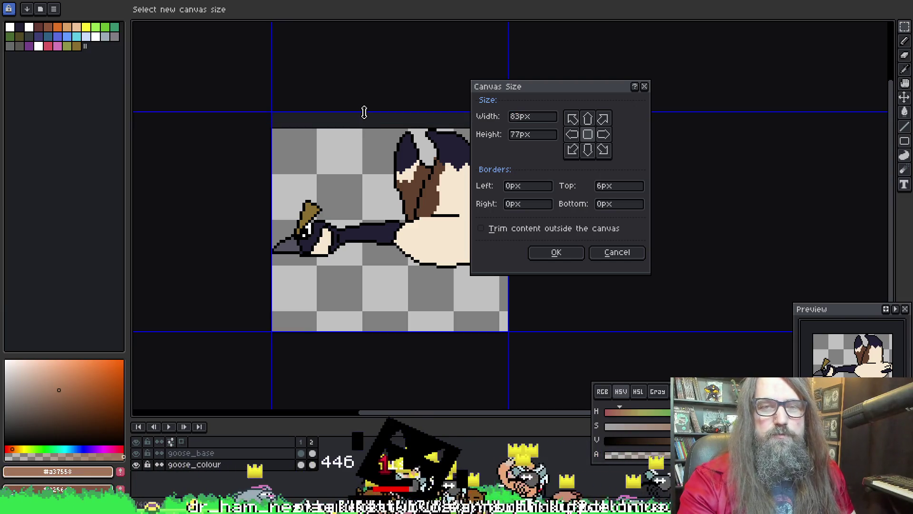
left_click_drag(266, 161, 253, 168)
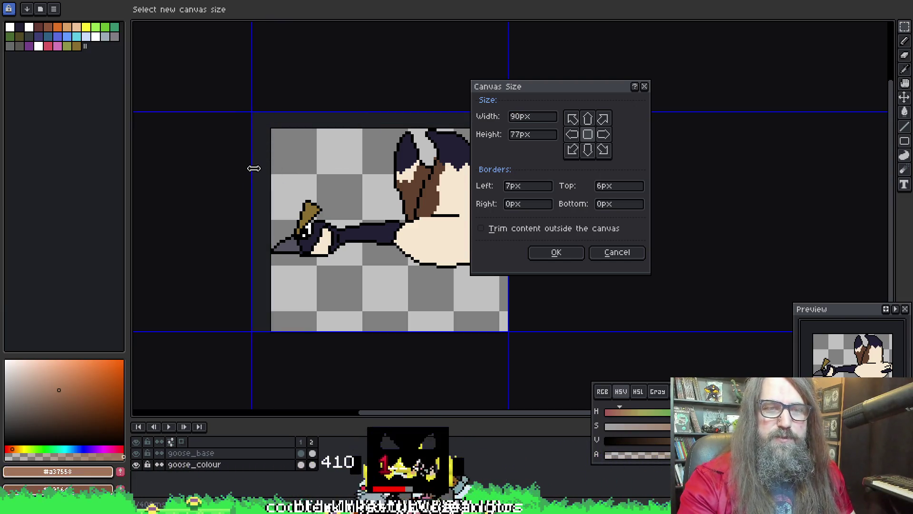
left_click_drag(411, 219, 317, 209)
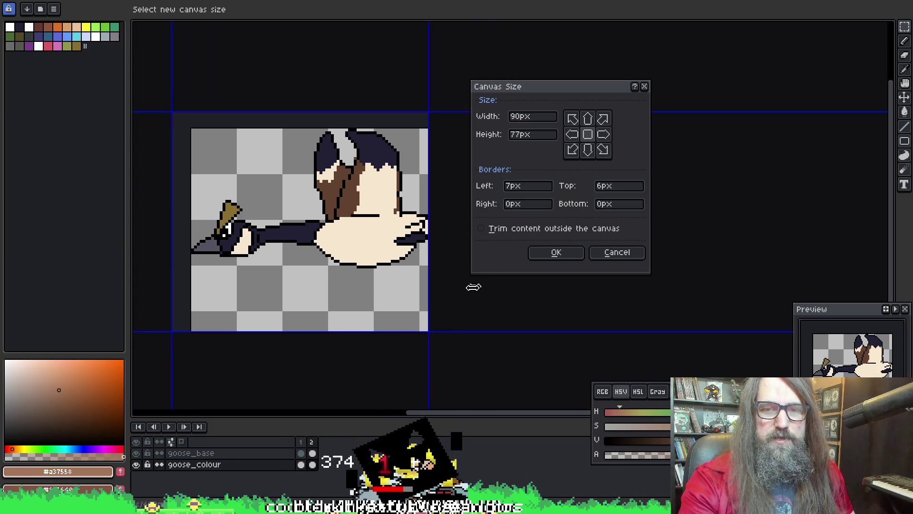
left_click_drag(431, 284, 454, 287)
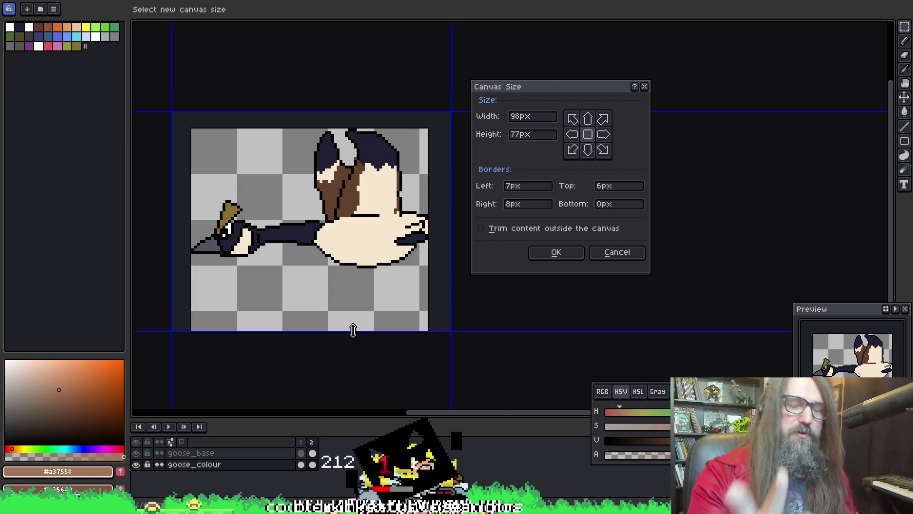
left_click_drag(373, 331, 375, 354)
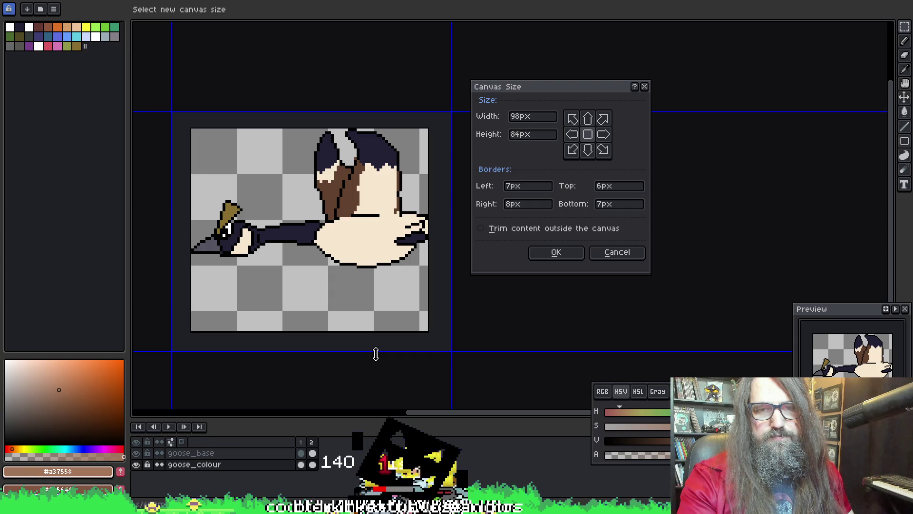
key("Escape")
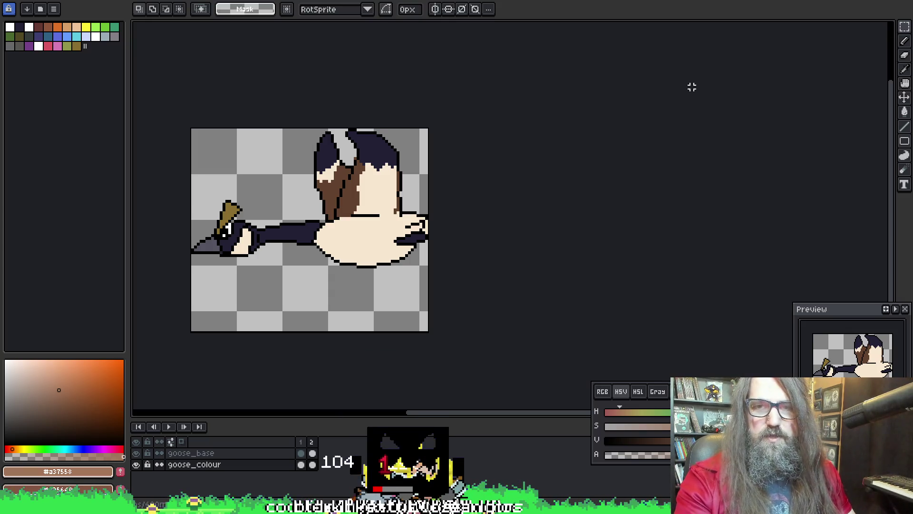
Try 10-pixel left and right borders for a 103 px width, then cancel, keeping the 83 × 71 canvas
key("ctrl+alt+c")
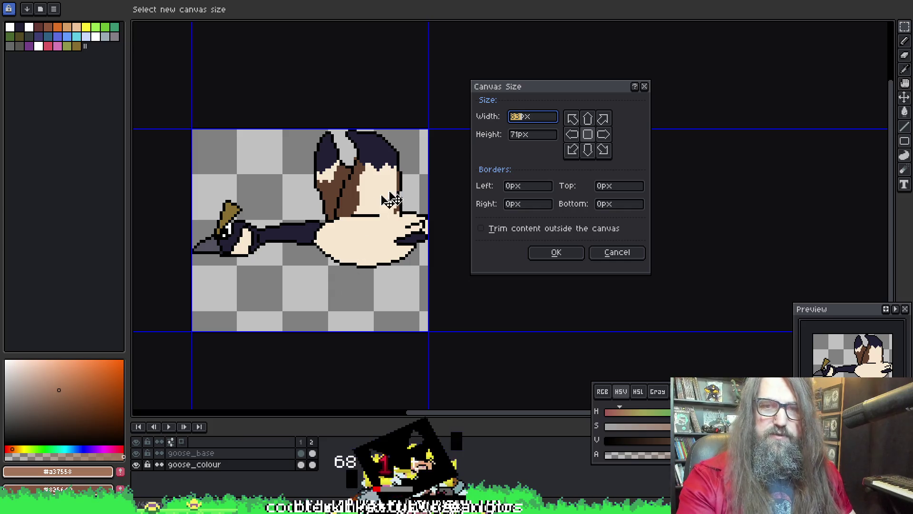
left_click_drag(435, 204, 454, 203)
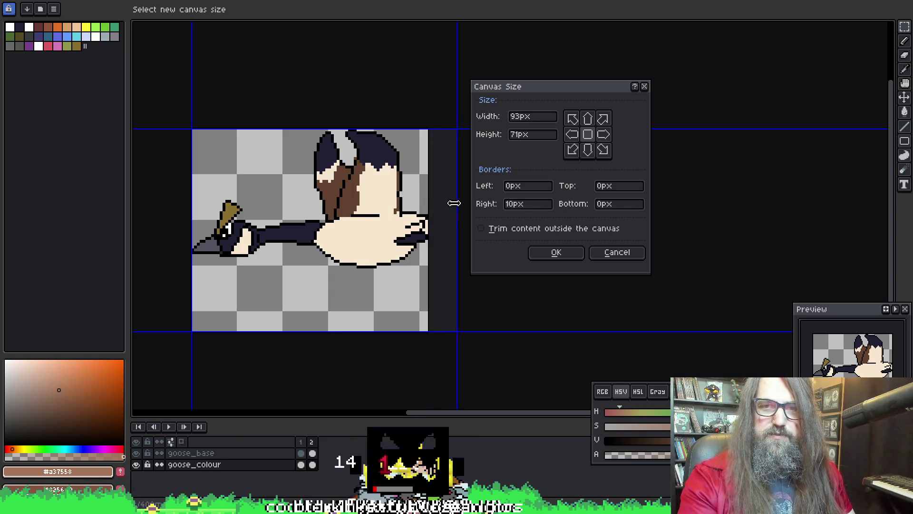
left_click_drag(188, 196, 175, 196)
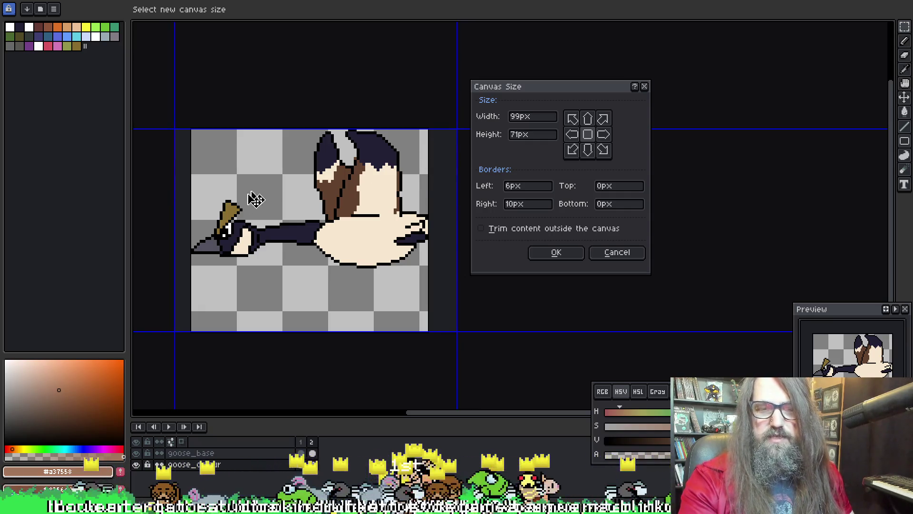
left_click_drag(174, 188, 163, 188)
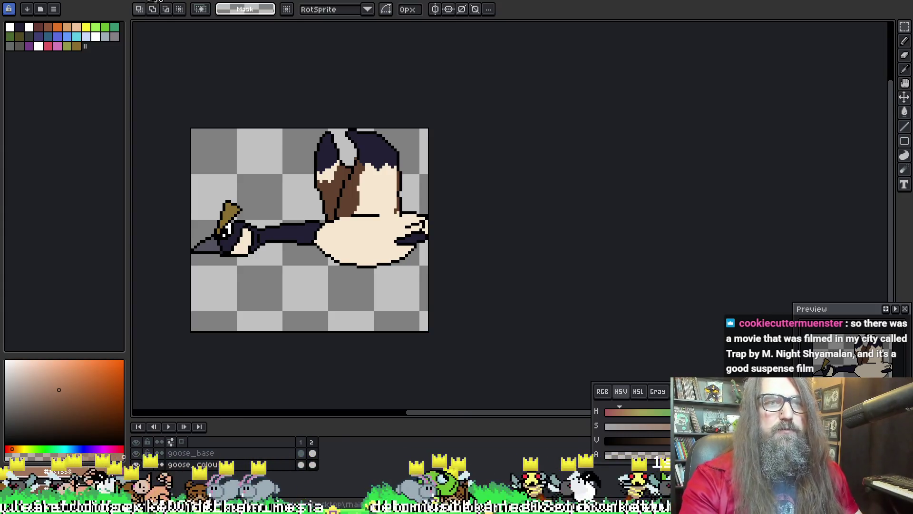
key("Escape")
left_click(235, 1)
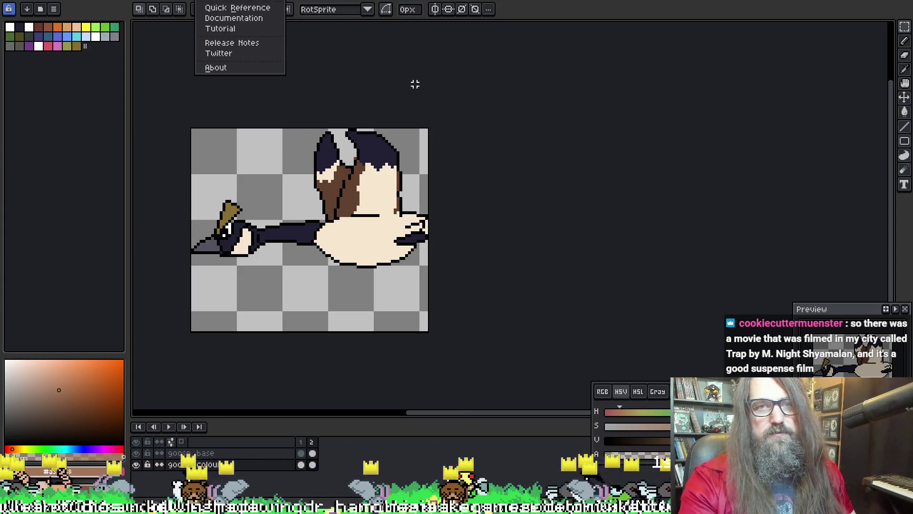
Switch back to the park scene file and enlarge the layers panel to list the Player, Characters, Home and Park groups
left_click(235, 7)
key("ctrl+Tab")
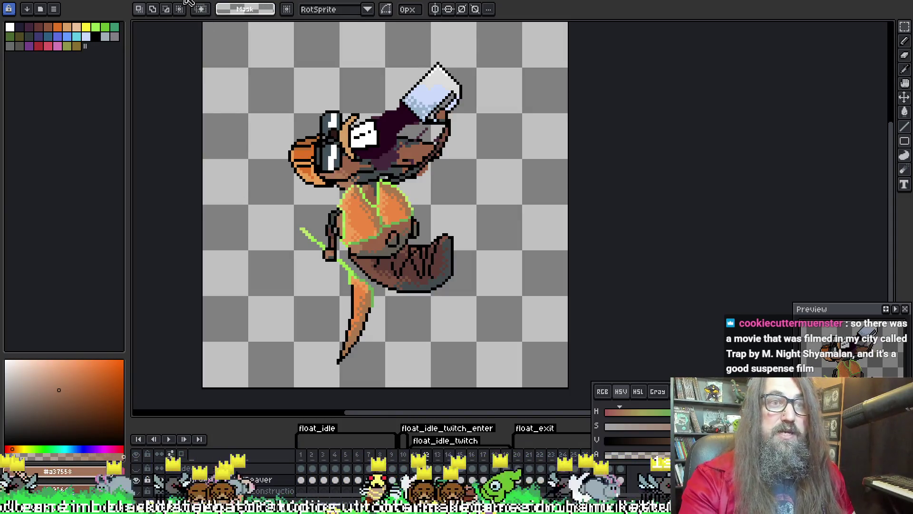
key("ctrl+Tab")
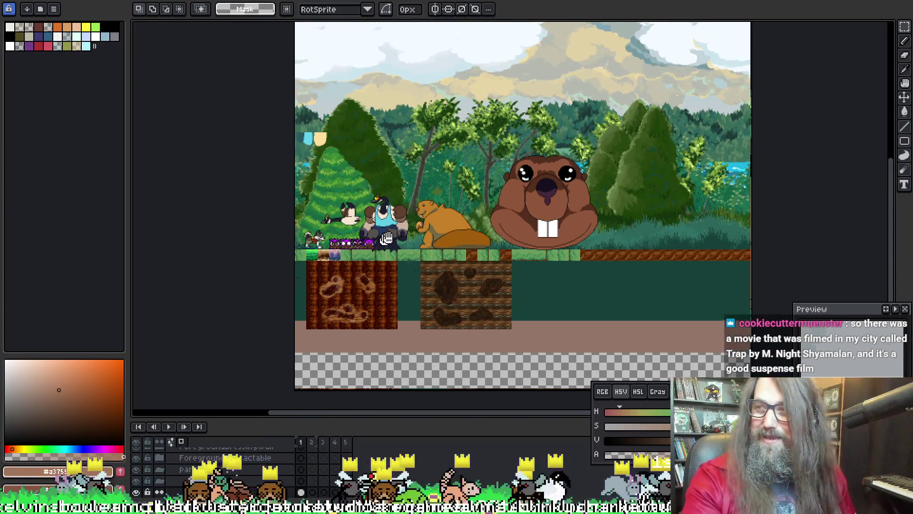
left_click_drag(336, 116, 401, 149)
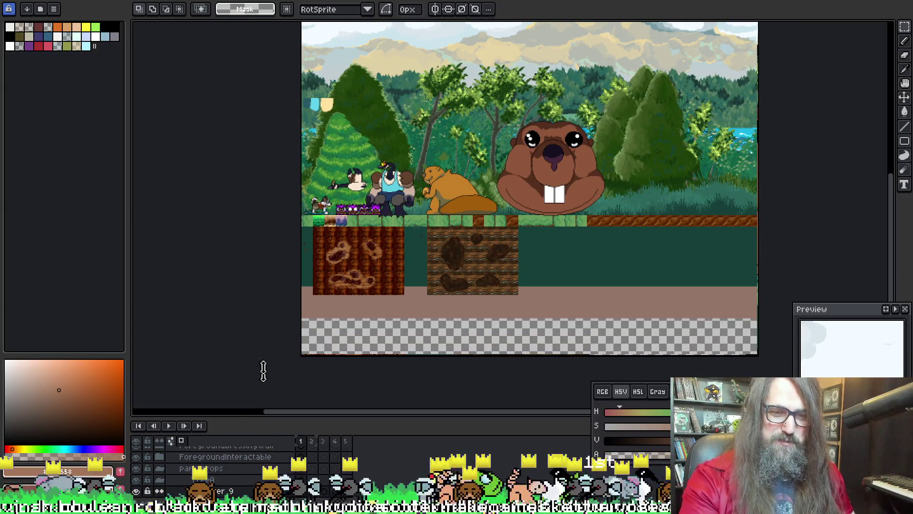
left_click_drag(258, 418, 258, 341)
scroll(254, 402, "up", 1)
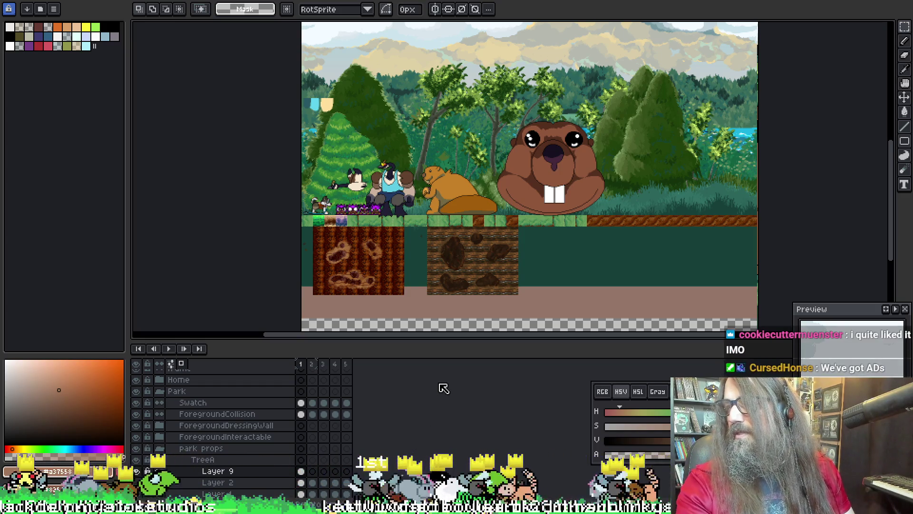
scroll(187, 428, "up", 3)
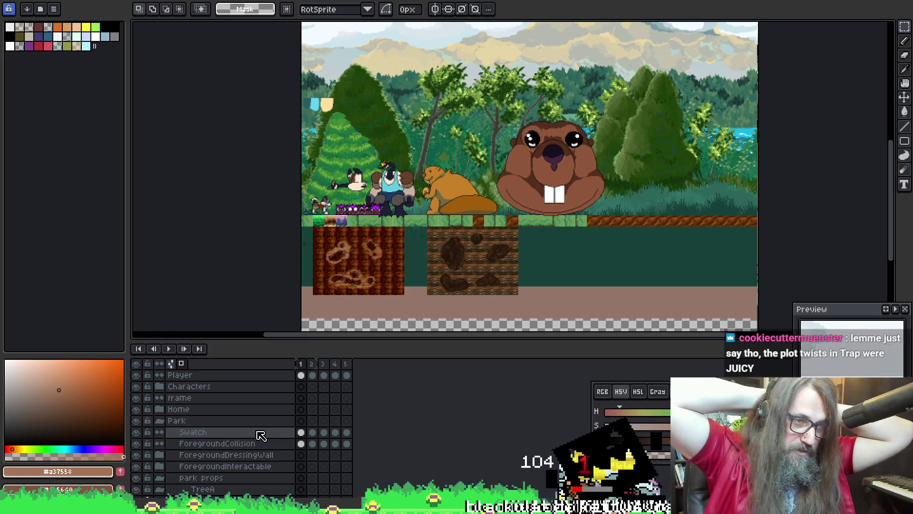
Pan the park scene to centre on the flying goose and nearby characters
mouse_move(419, 240)
left_mouse_down()
mouse_move(404, 242)
mouse_move(527, 241)
left_mouse_up()
scroll(403, 209, "up", 2)
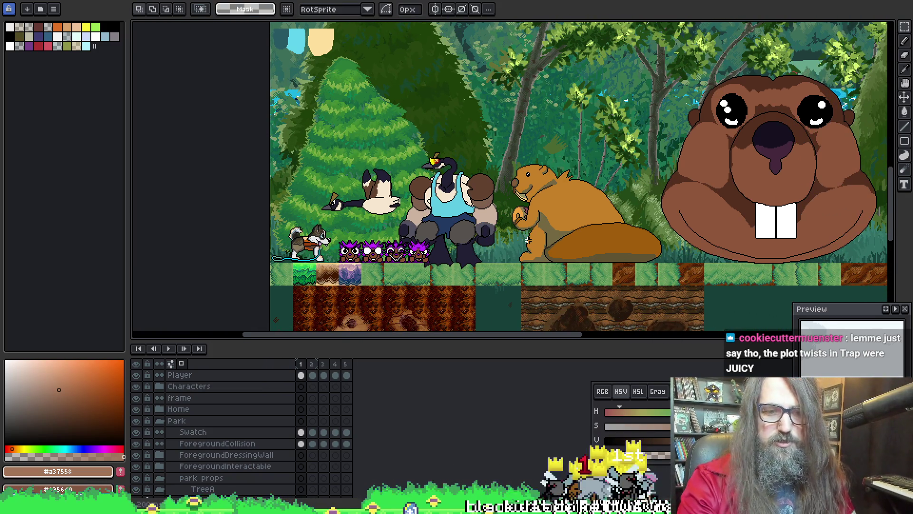
left_click_drag(345, 225, 378, 194)
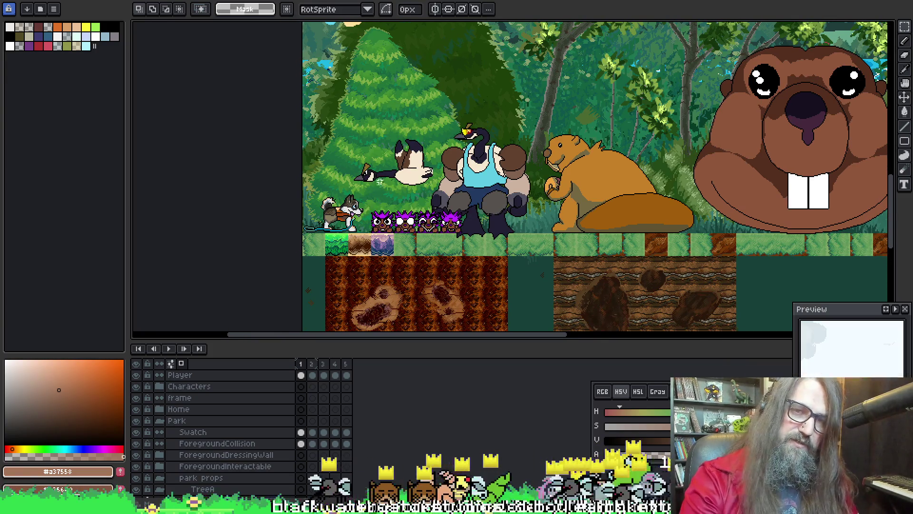
scroll(382, 195, "up", 2)
left_click_drag(357, 120, 338, 137)
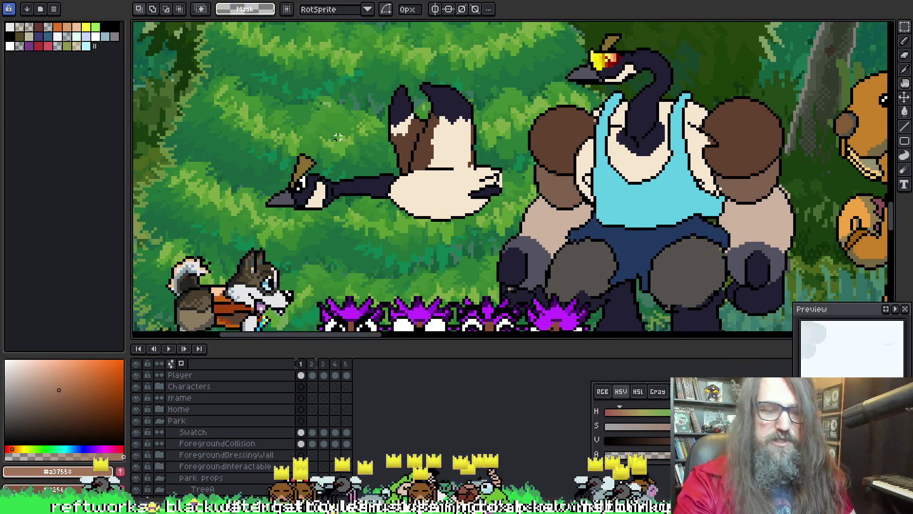
scroll(325, 142, "left", 1)
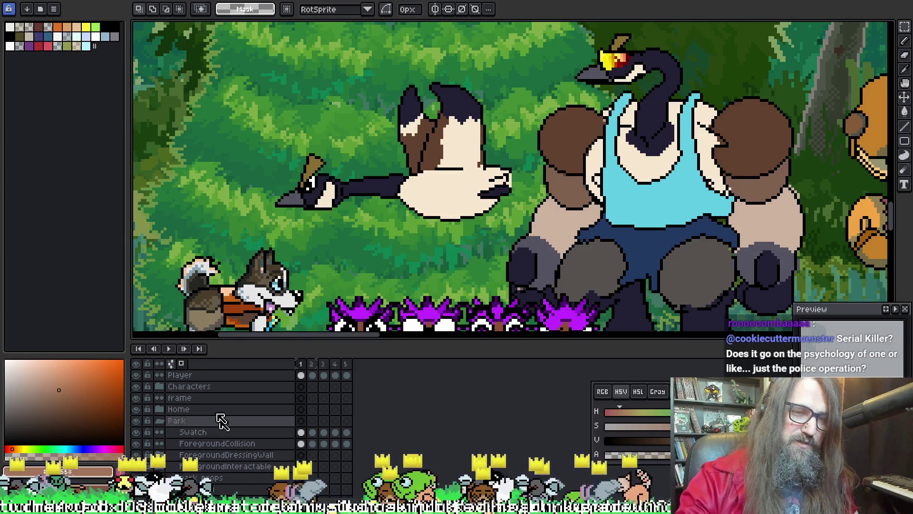
Expand the Characters and Park NPCs groups and select the SILLY_Goose layer after Big_Goose
left_click(160, 386)
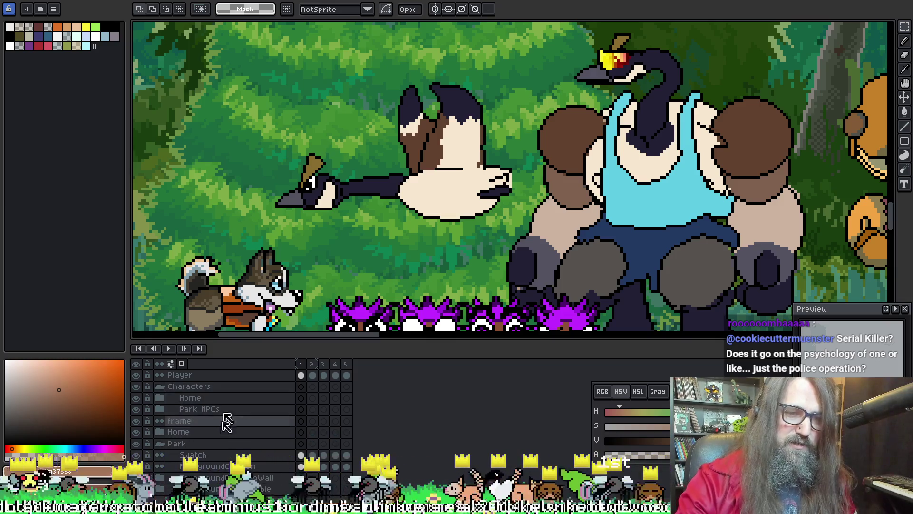
left_click(196, 411)
left_click(165, 409)
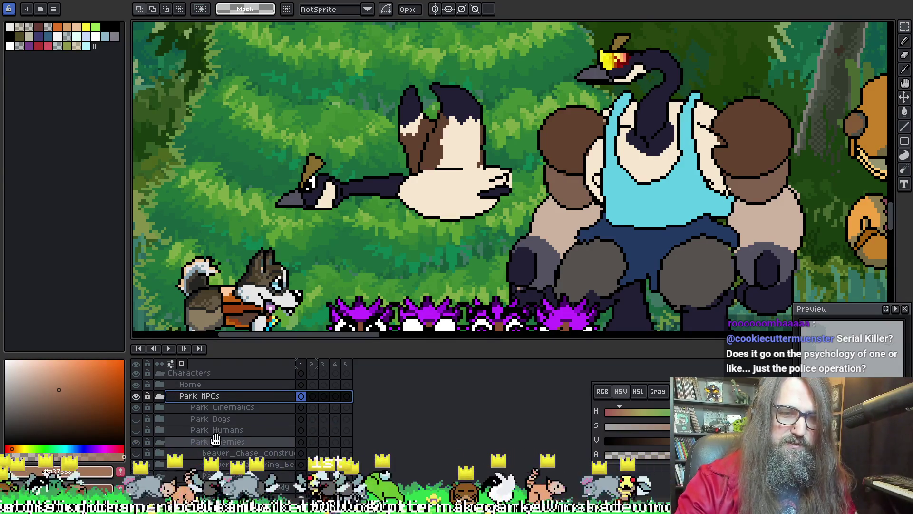
scroll(214, 425, "down", 3)
scroll(271, 442, "down", 2)
left_click(271, 441)
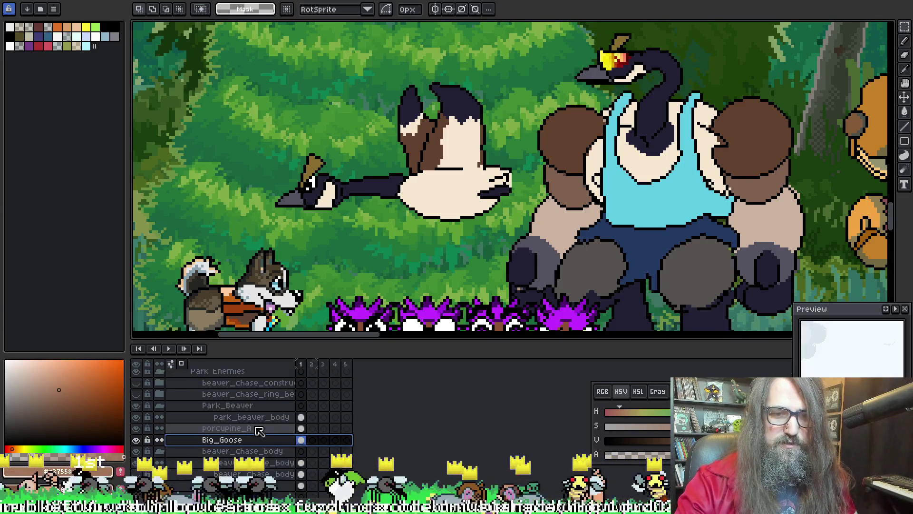
left_click(255, 486)
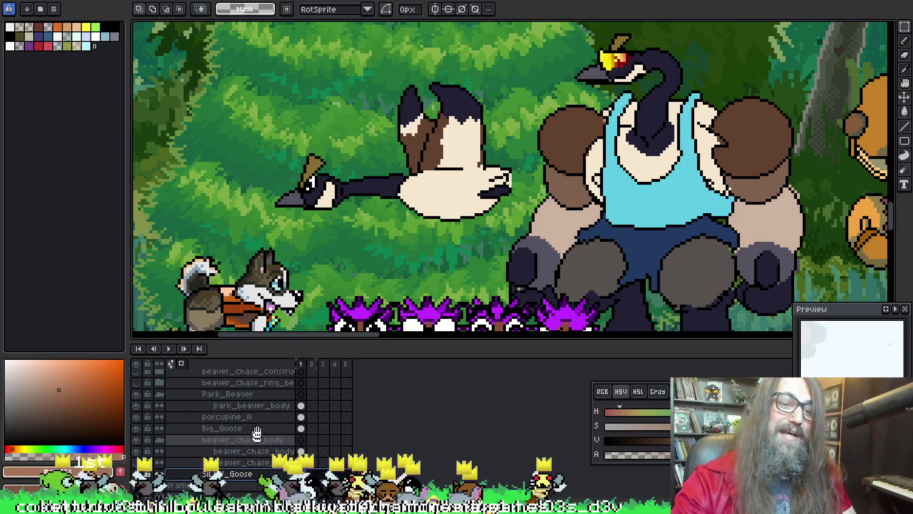
scroll(257, 449, "down", 2)
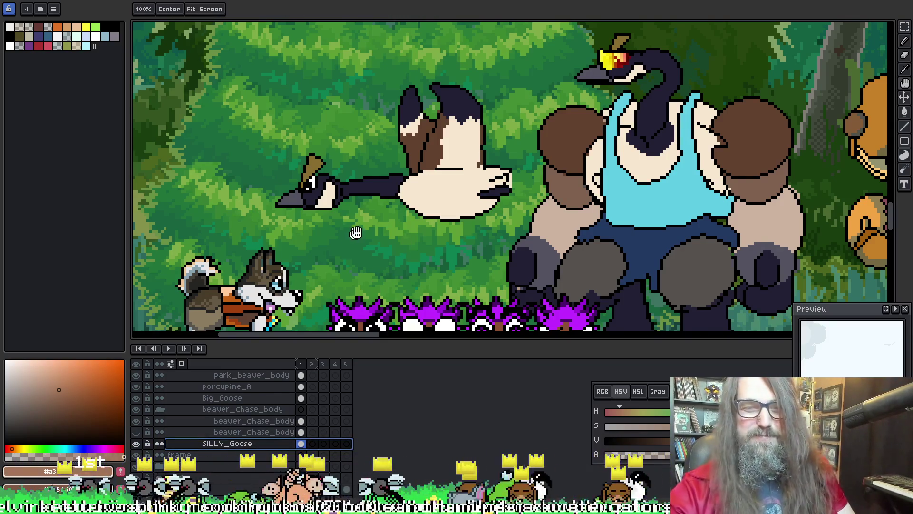
scroll(372, 235, "up", 1)
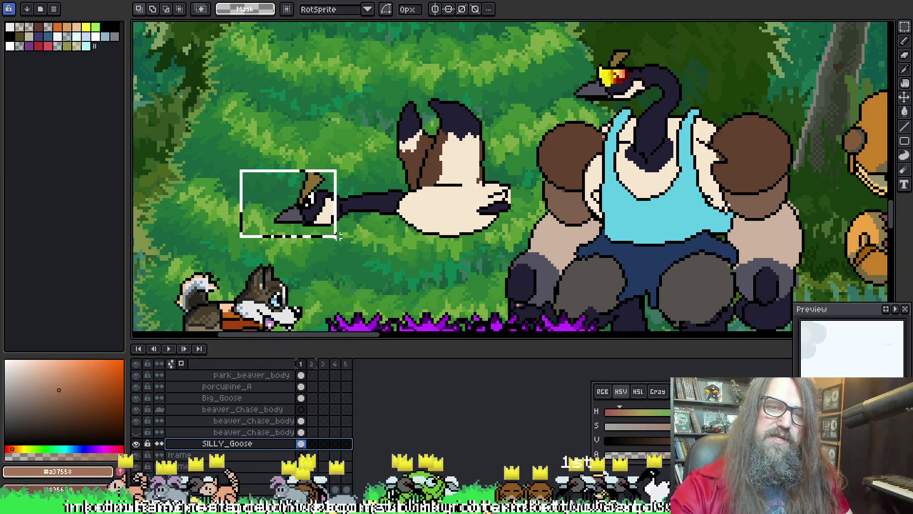
Move the flying goose's head one pixel forward; trial selections around the body leave it unchanged
left_click_drag(350, 238, 351, 241)
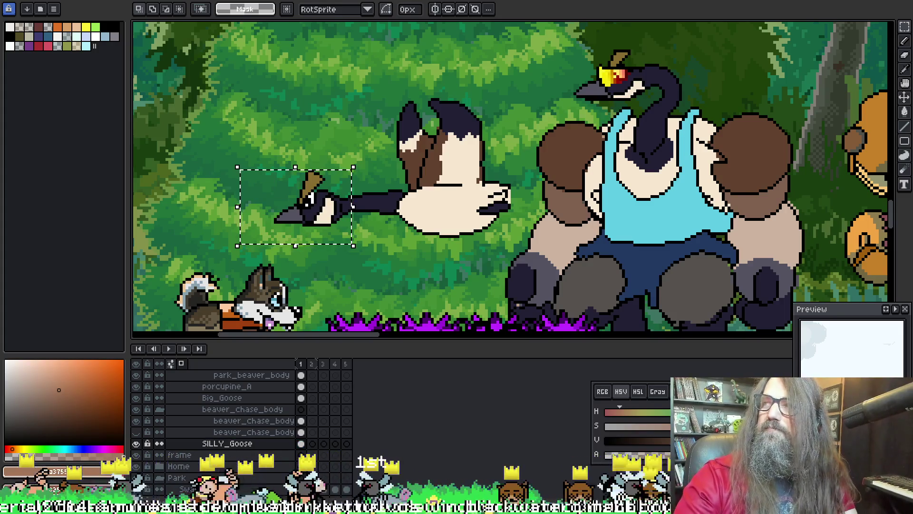
key("Left")
key("Left")
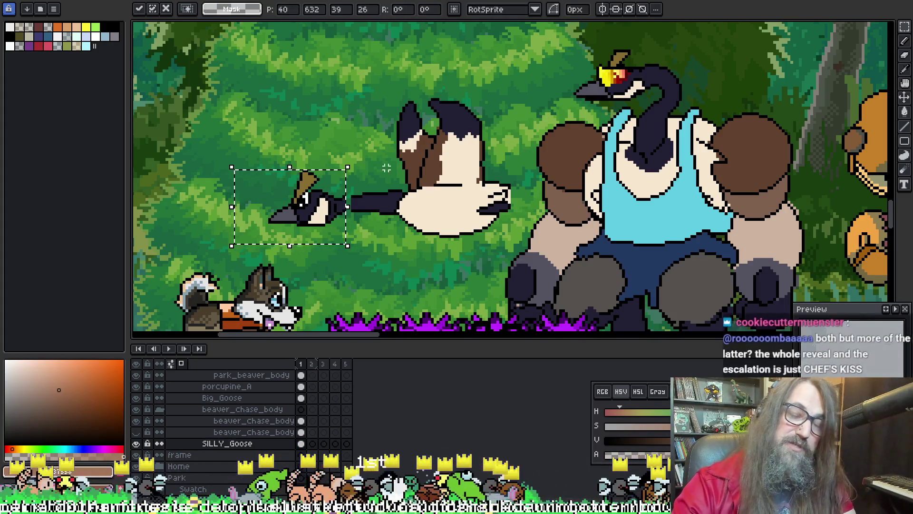
key("ctrl+d")
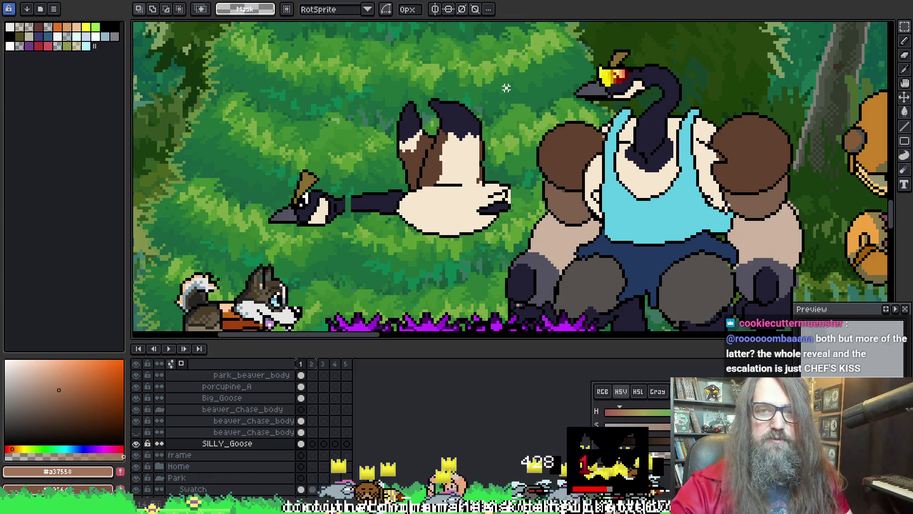
left_click_drag(506, 88, 378, 241)
left_click(509, 107)
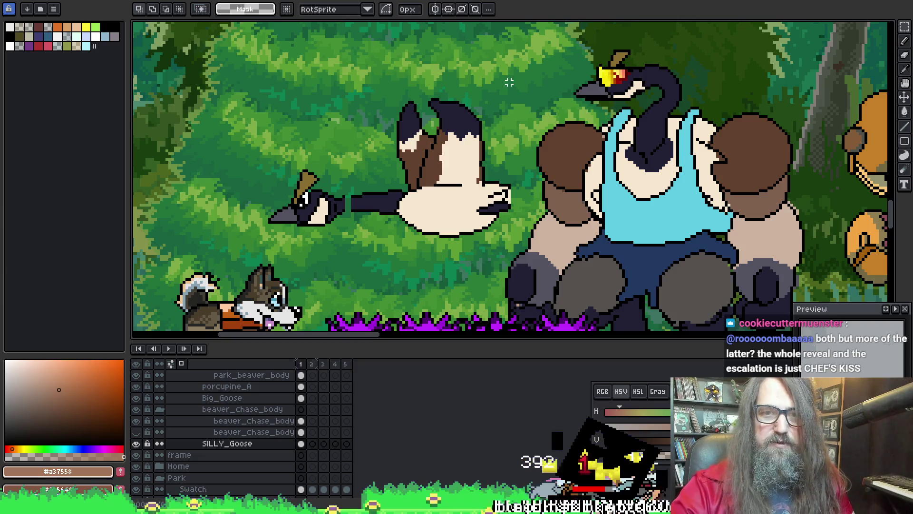
left_click_drag(460, 227, 390, 189)
left_click(285, 202)
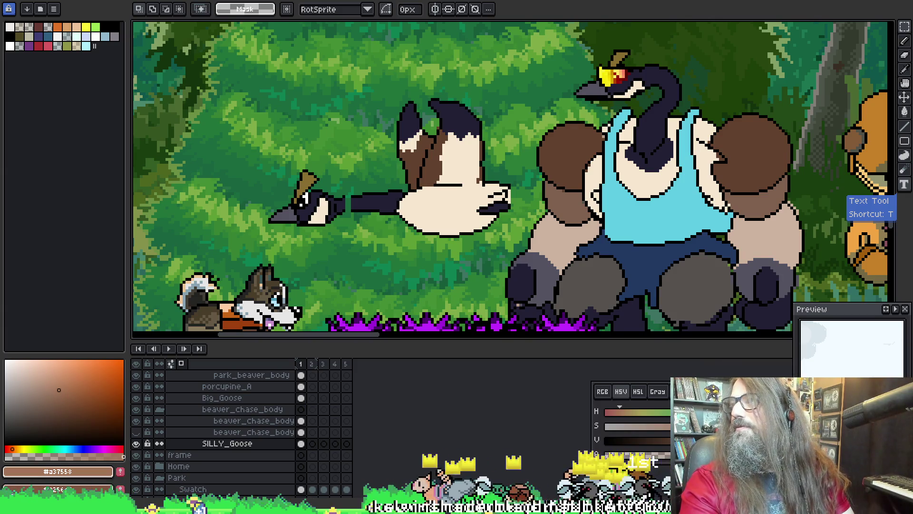
Snap the Chrome canadian goose image search to the right half of the screen
key("alt+Tab")
key("super+Right")
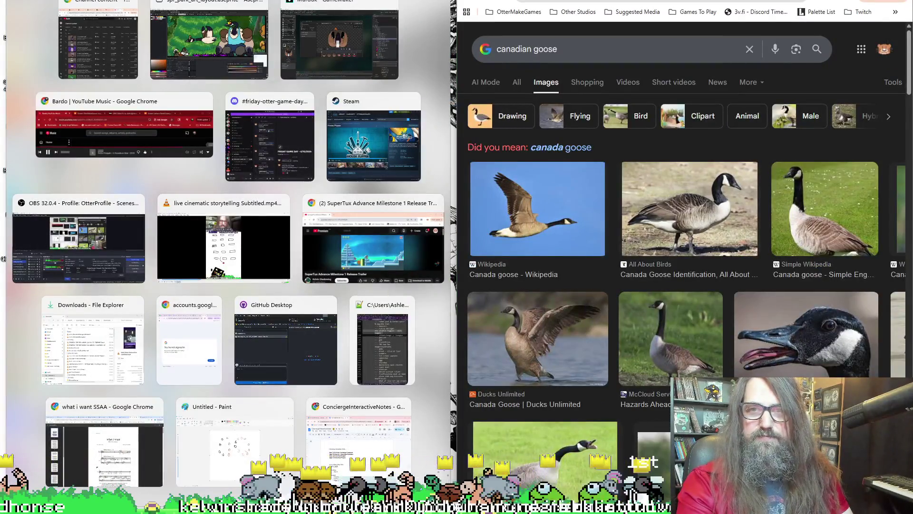
Place Aseprite beside the goose photos, widen it over the search, and pan the goose into view
left_click(209, 43)
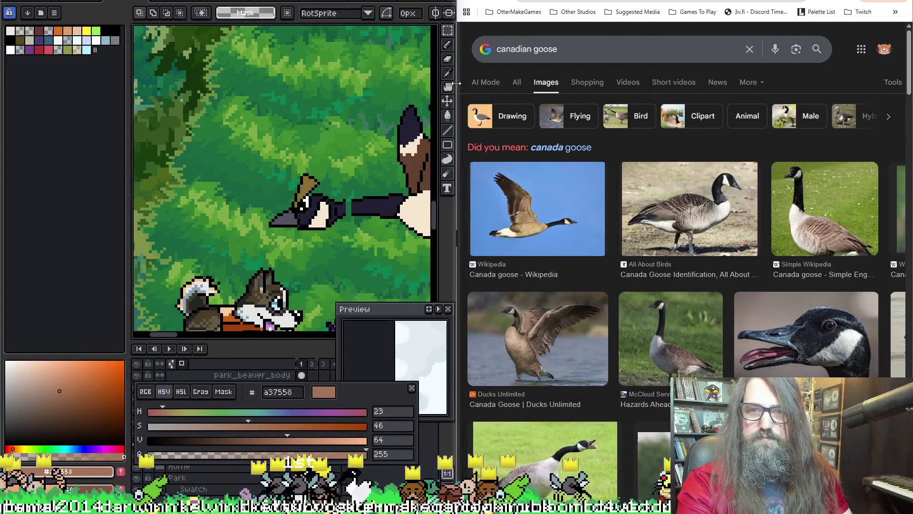
left_click_drag(457, 84, 661, 85)
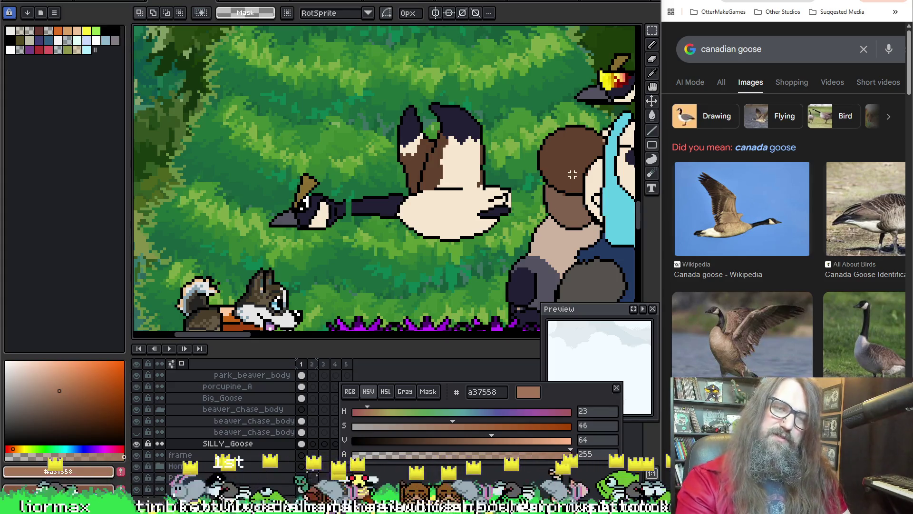
left_click_drag(408, 133, 319, 141)
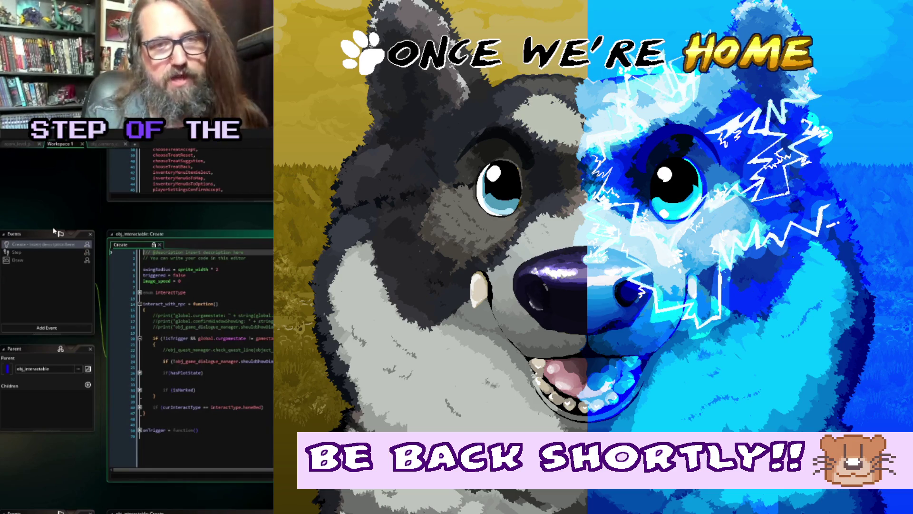
scroll(56, 227, "left", 5)
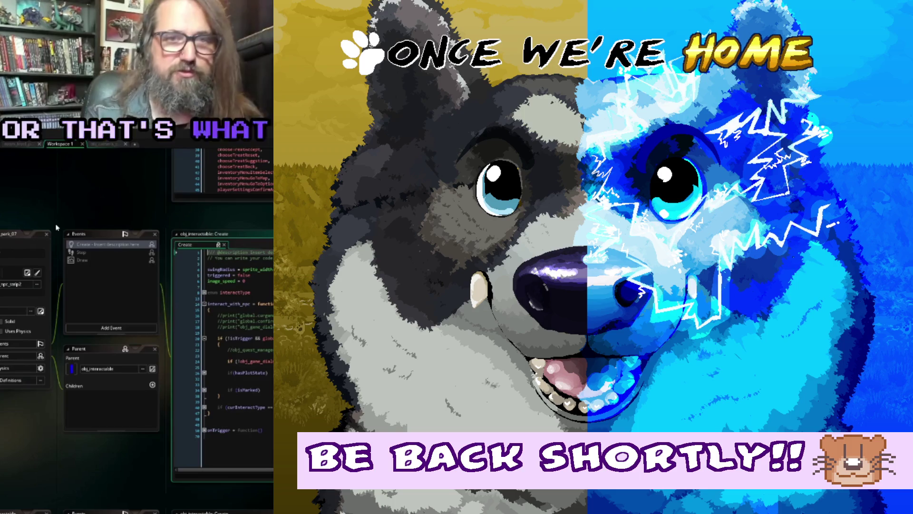
scroll(83, 215, "right", 3)
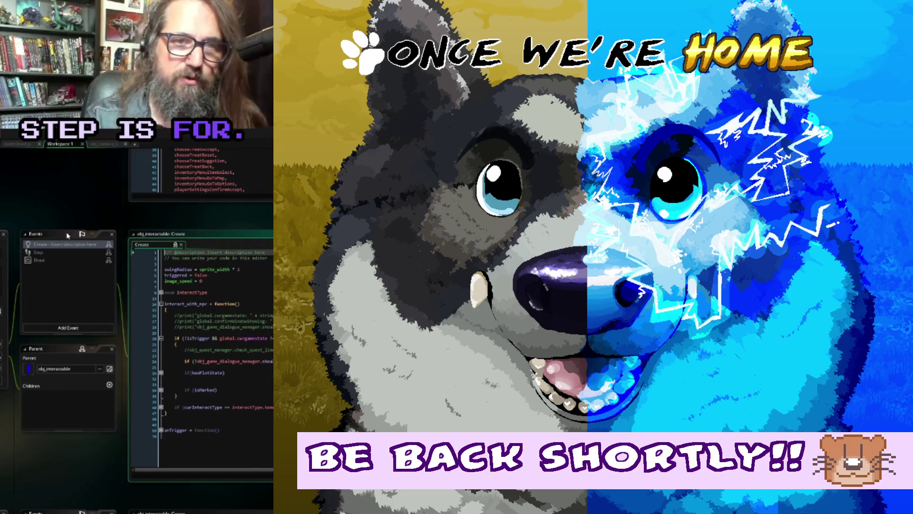
Select obj_interactable's Step event and open the Add Event list with Other expanded
left_click(48, 255)
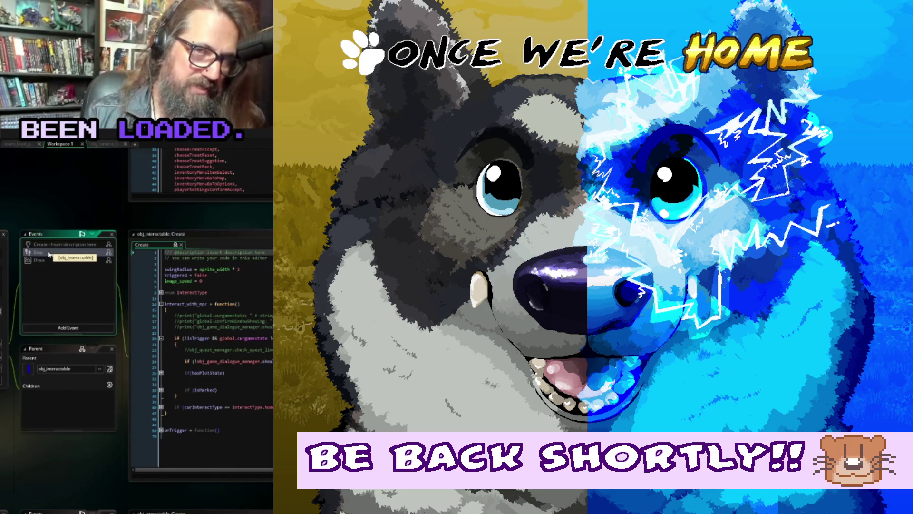
left_click(60, 329)
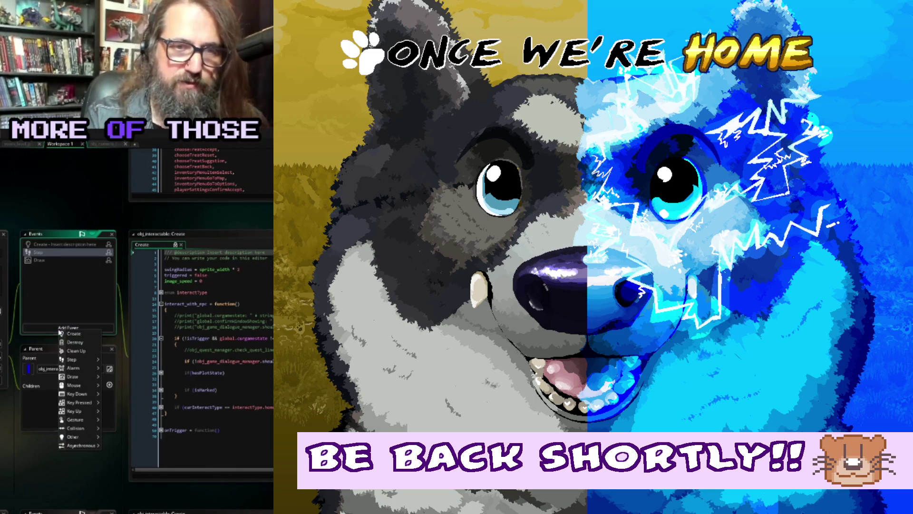
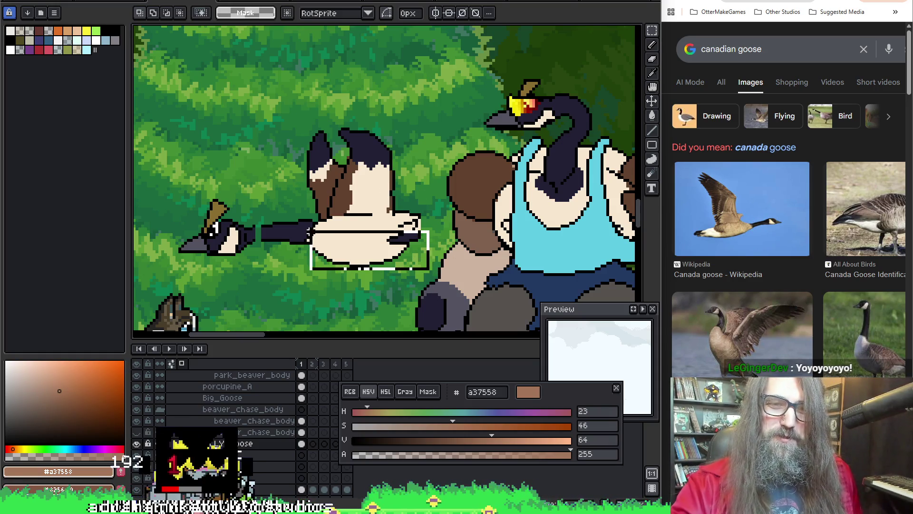
Select the goose's lower body section and shift it slightly into place, committing the move
left_click_drag(308, 232, 306, 230)
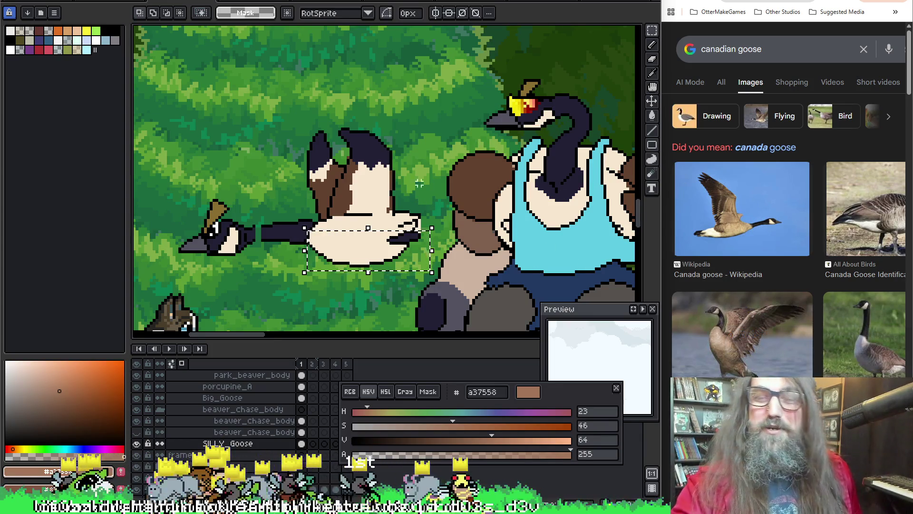
left_click_drag(410, 107, 542, 76)
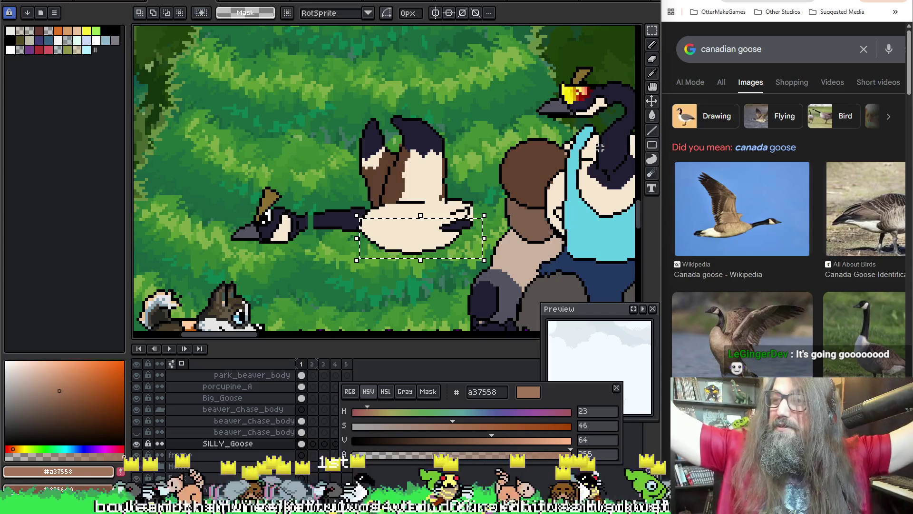
key("Return")
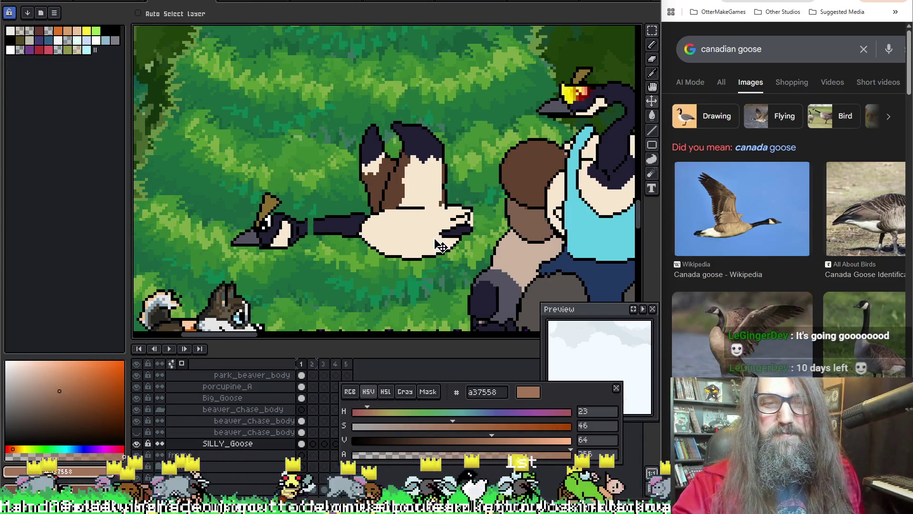
left_click(423, 217)
left_click_drag(425, 238, 427, 240)
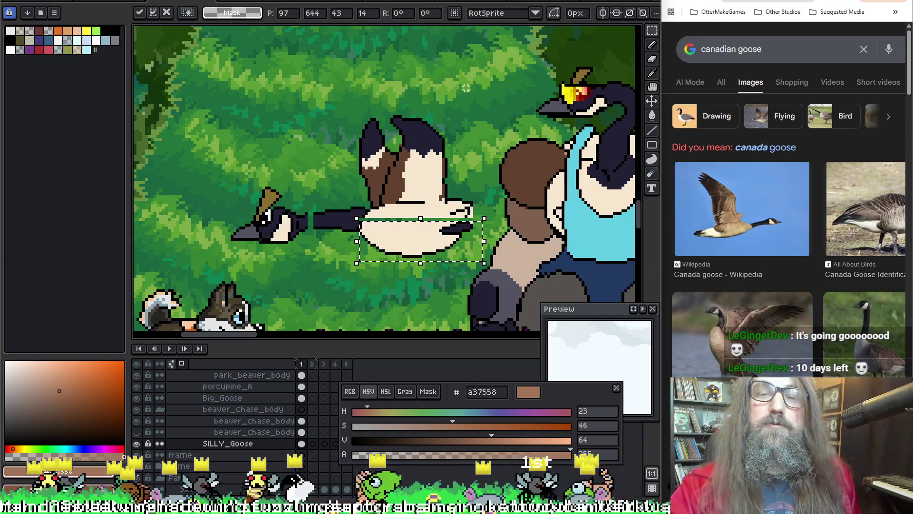
left_click(477, 113)
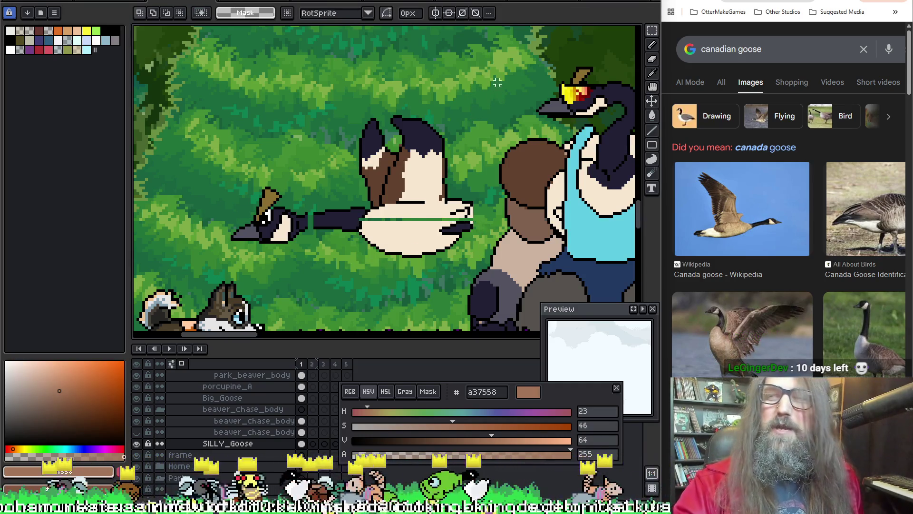
left_click(415, 245)
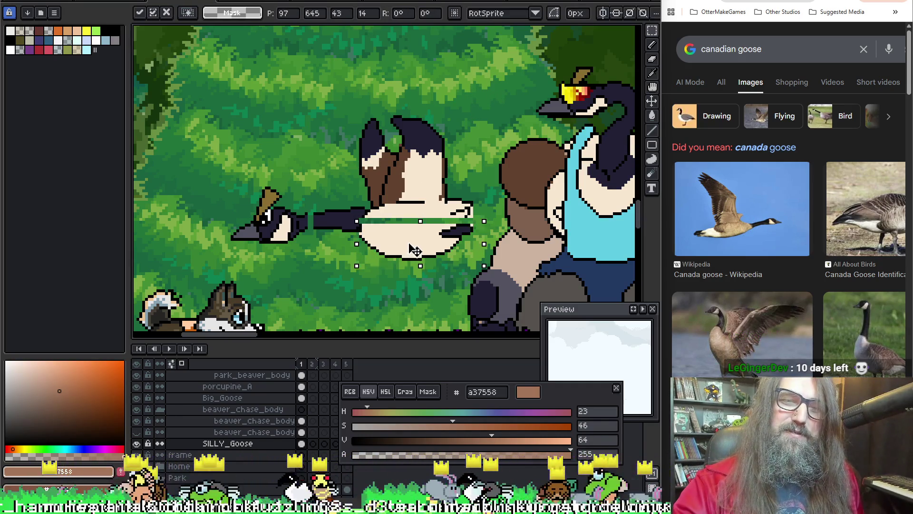
Select the goose's upper body and wings and raise them a few pixels
left_click_drag(477, 78, 356, 220)
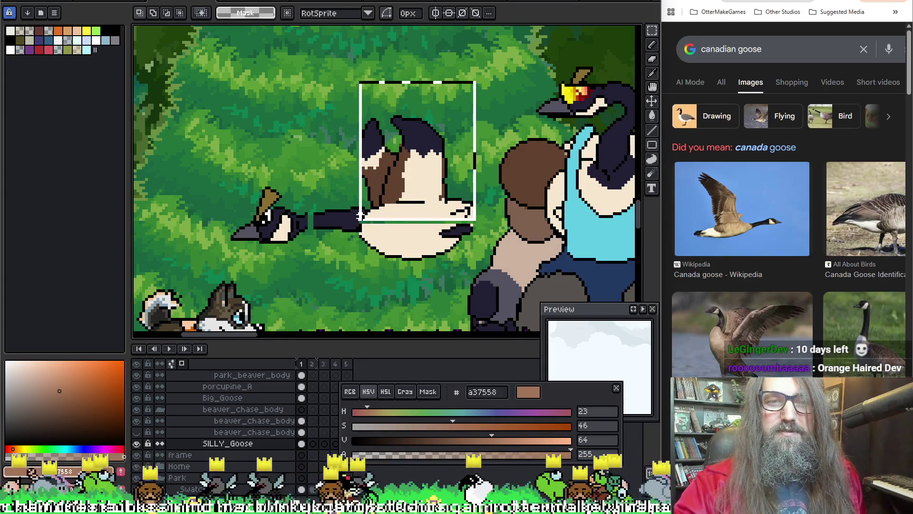
left_click_drag(421, 202, 418, 191)
key("Return")
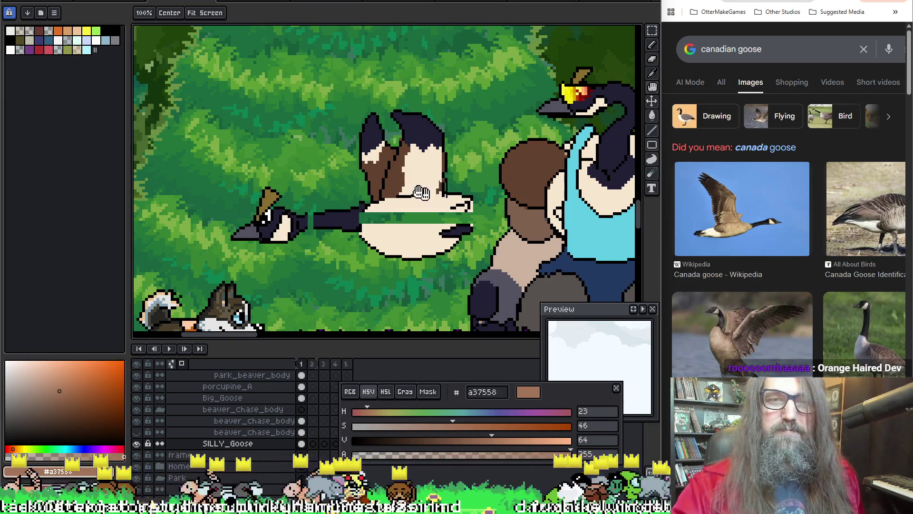
Select the goose's rear section and shift it one pixel to the right, then deselect
left_click_drag(389, 78, 496, 282)
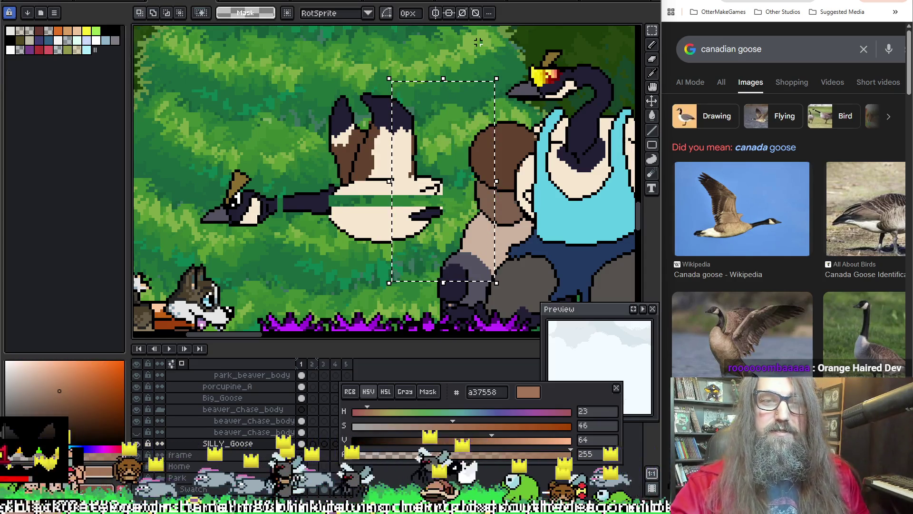
key("Right")
key("Right")
key("Right")
key("Right")
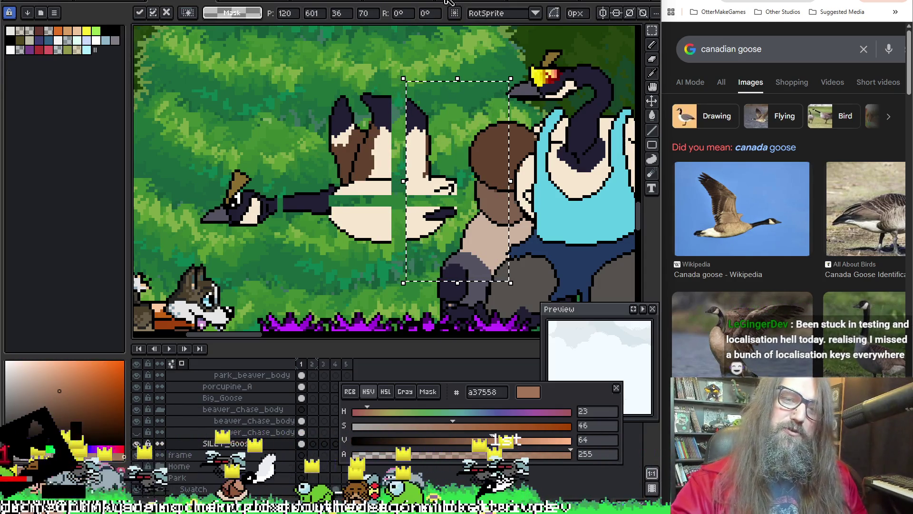
key("ctrl+d")
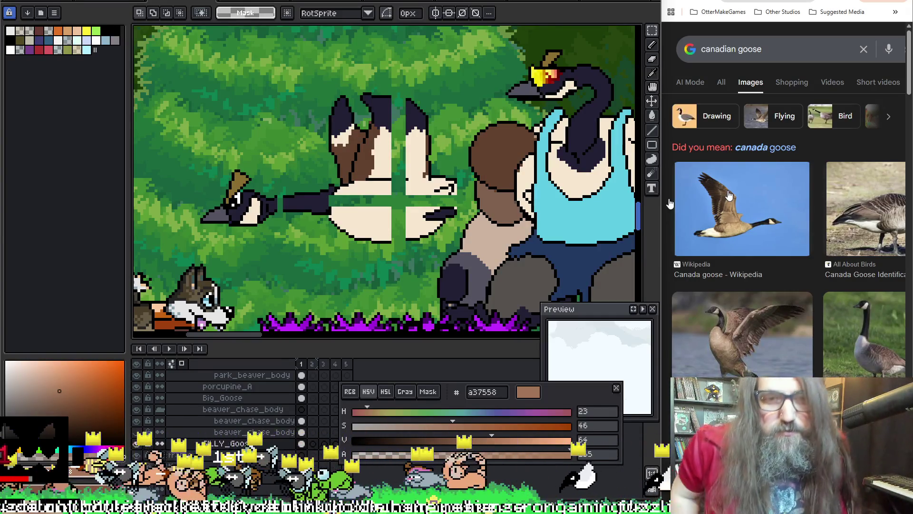
Switch from the selection tool to the Pencil for freehand drawing
key("b")
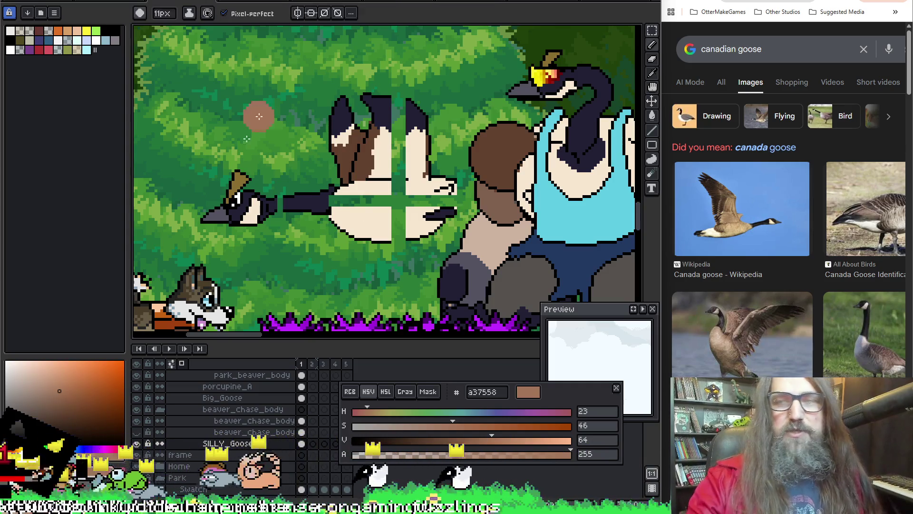
Sample black from the goose's outline and shrink the Pencil brush by two sizes for outlining
key("i")
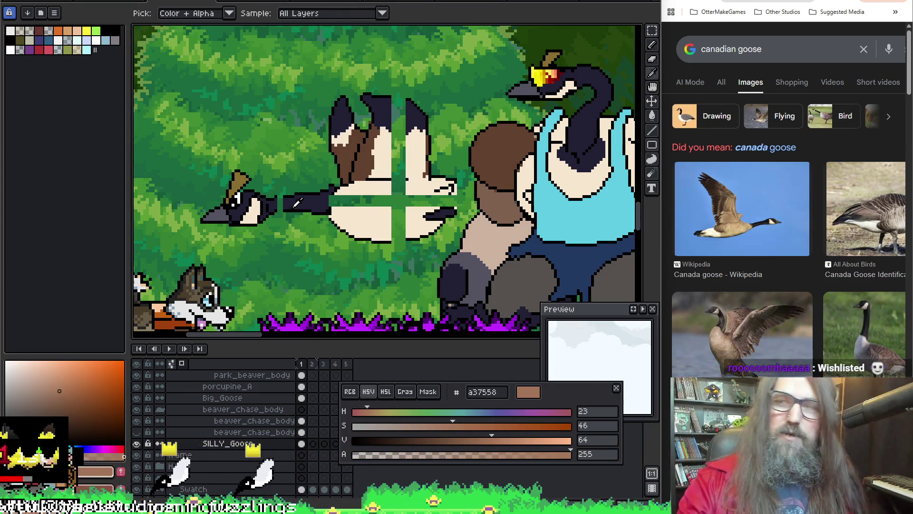
key("b")
mouse_move(444, 136)
left_mouse_down()
mouse_move(431, 177)
mouse_move(437, 163)
left_mouse_up()
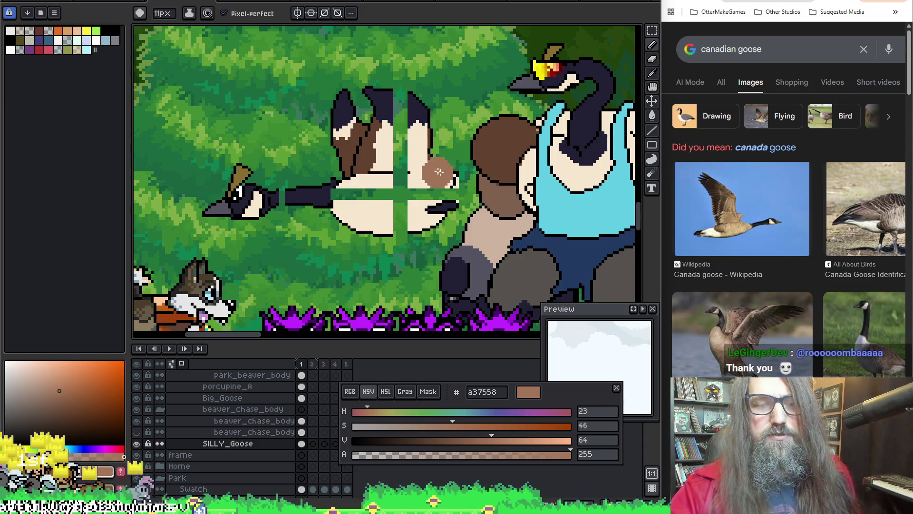
key("alt")
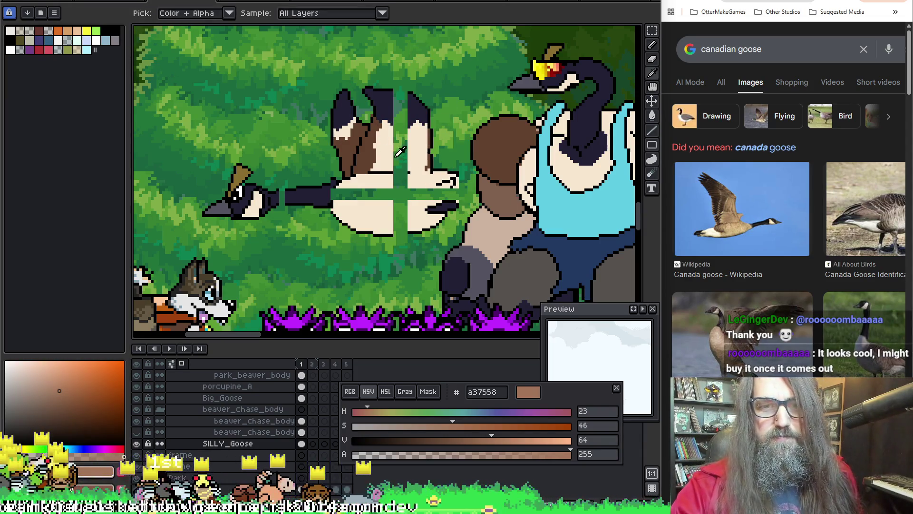
left_click(391, 166)
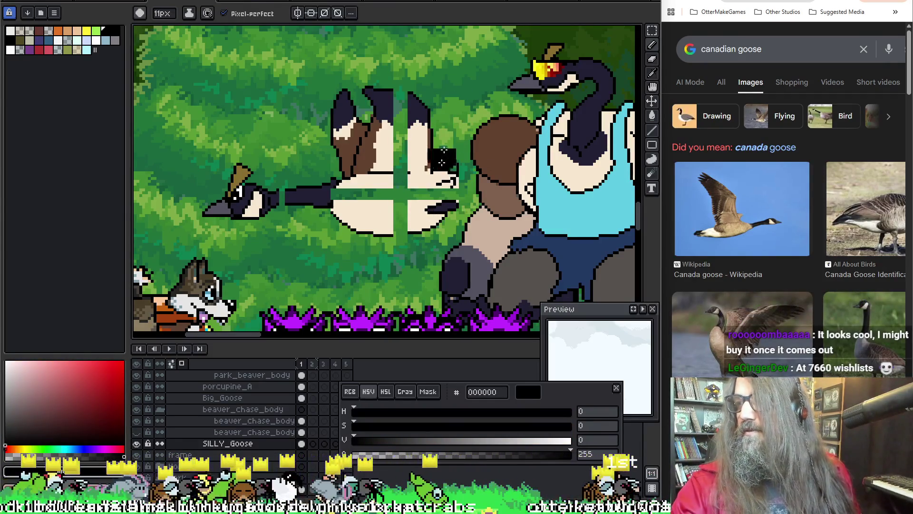
key("minus")
key("minus")
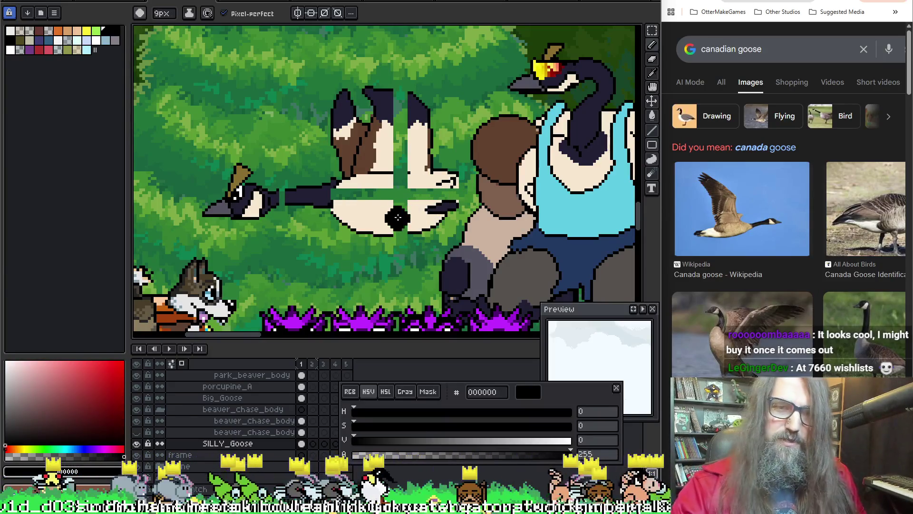
key("minus")
key("minus")
key("minus")
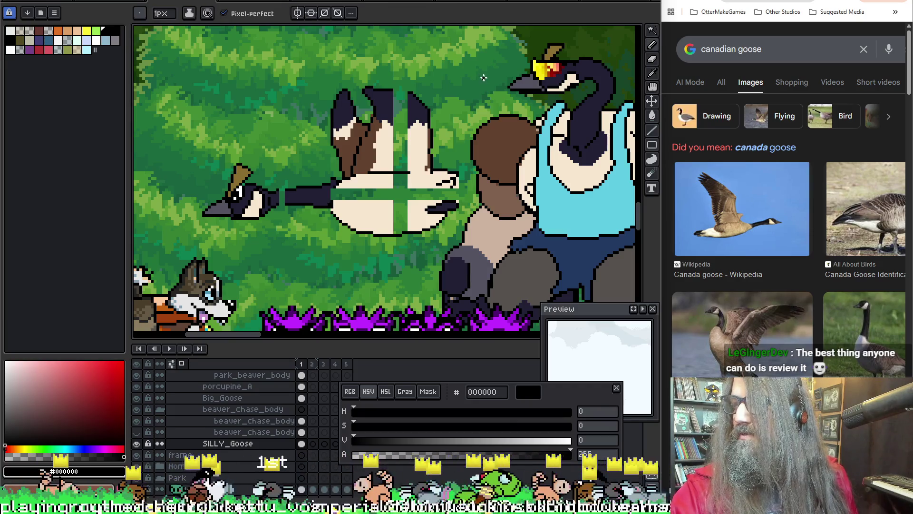
left_click_drag(492, 92, 496, 97)
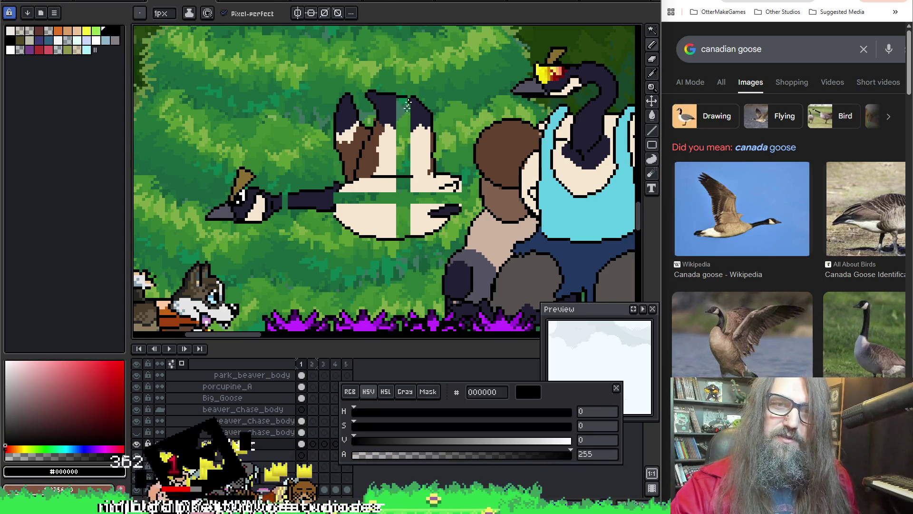
Re-sample black, zoom in on the goose, and undo a stray black line drawn under its neck
left_click(413, 94, "alt")
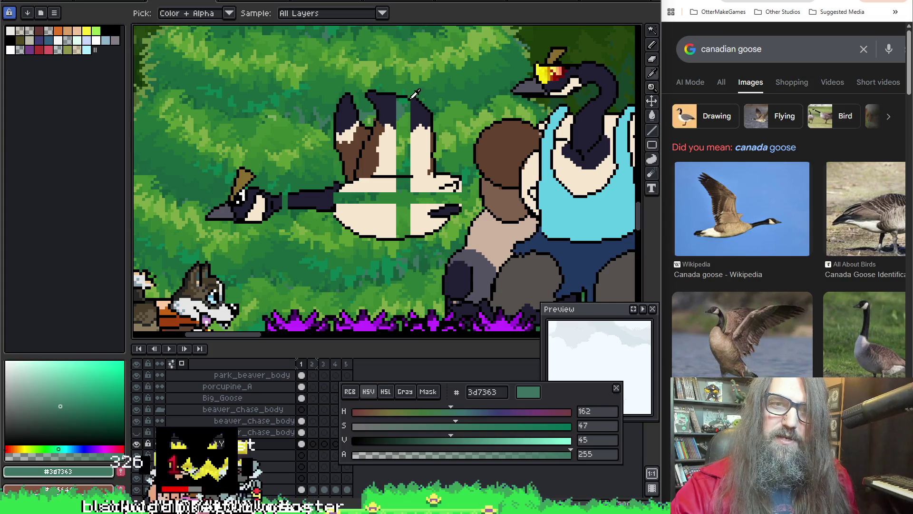
left_click(411, 97, "alt")
scroll(335, 190, "down", 1)
scroll(335, 188, "up", 3)
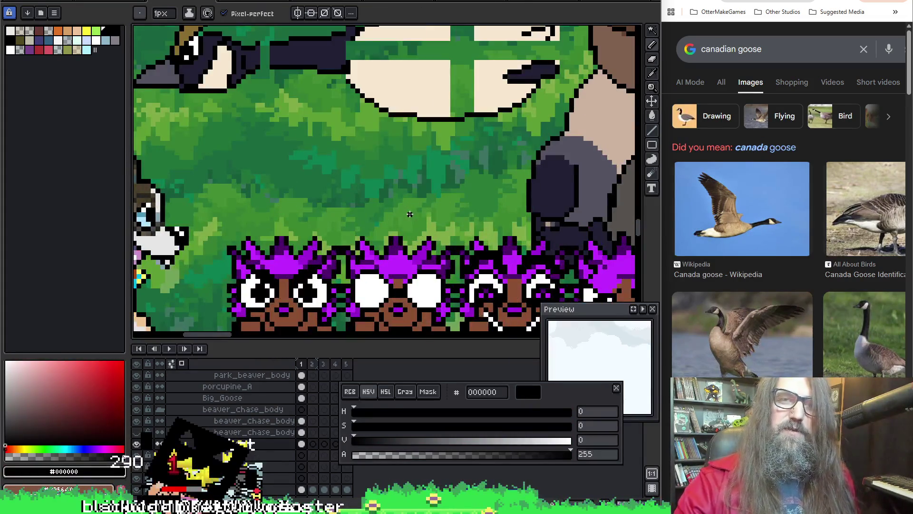
left_click_drag(329, 43, 307, 185)
key("space")
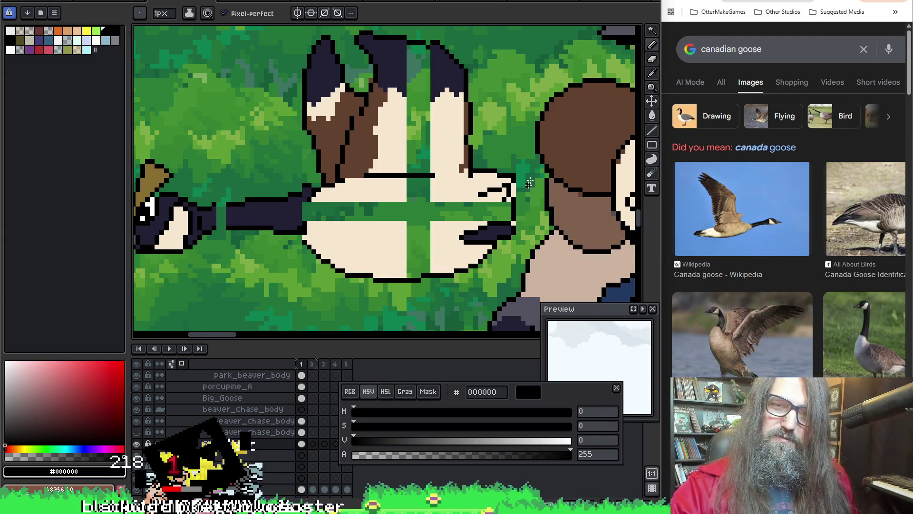
key("e")
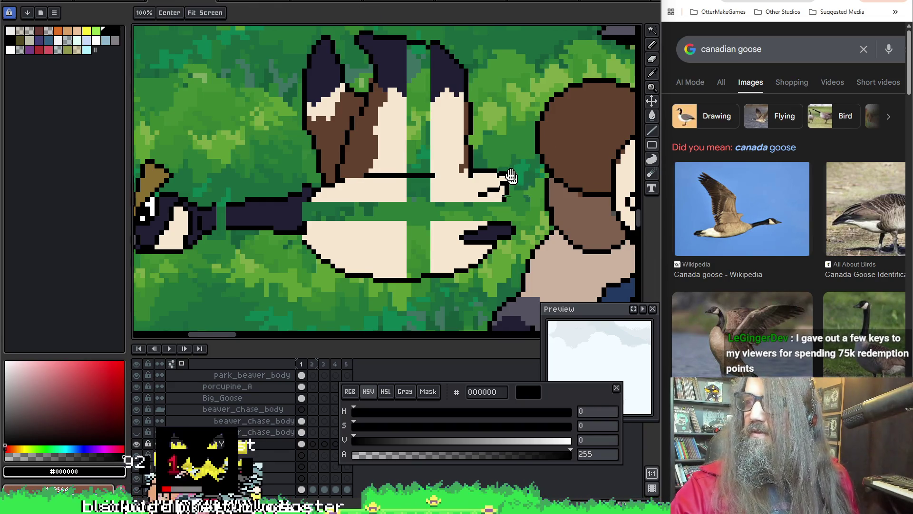
left_click_drag(510, 179, 522, 135)
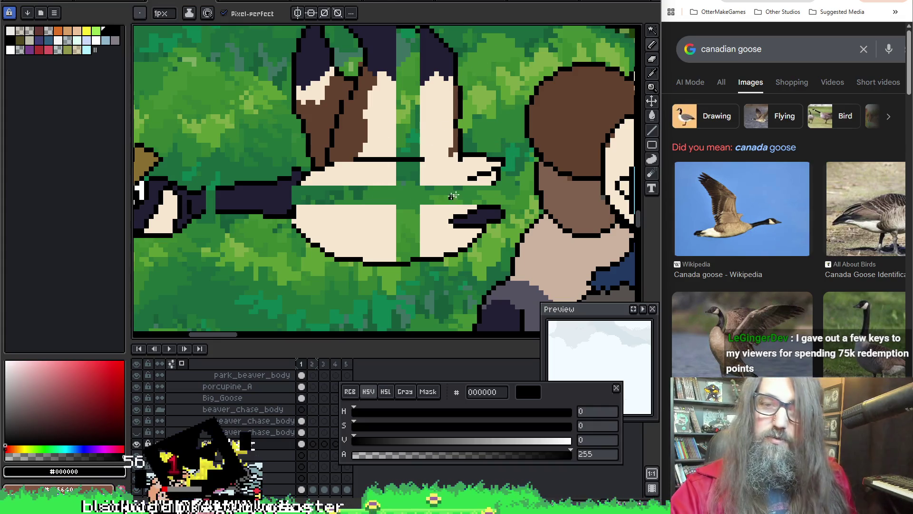
key("i")
key("b")
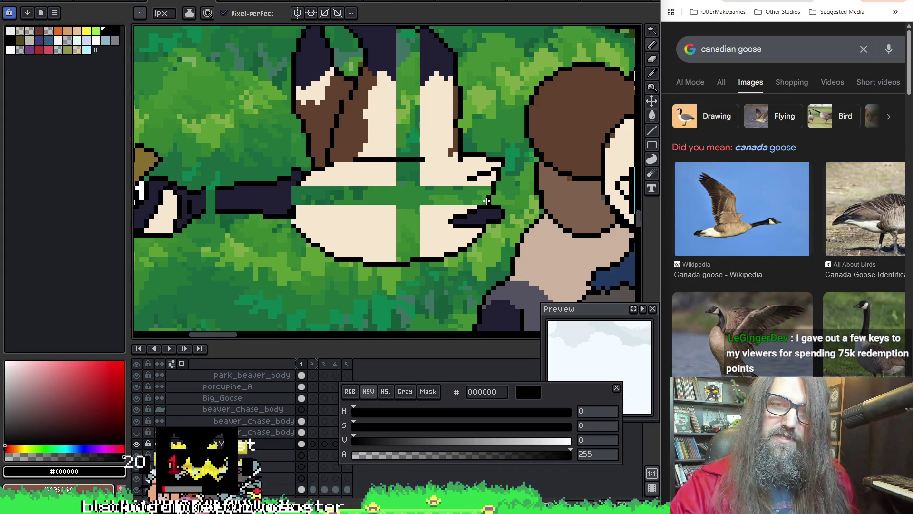
left_click_drag(424, 228, 464, 249)
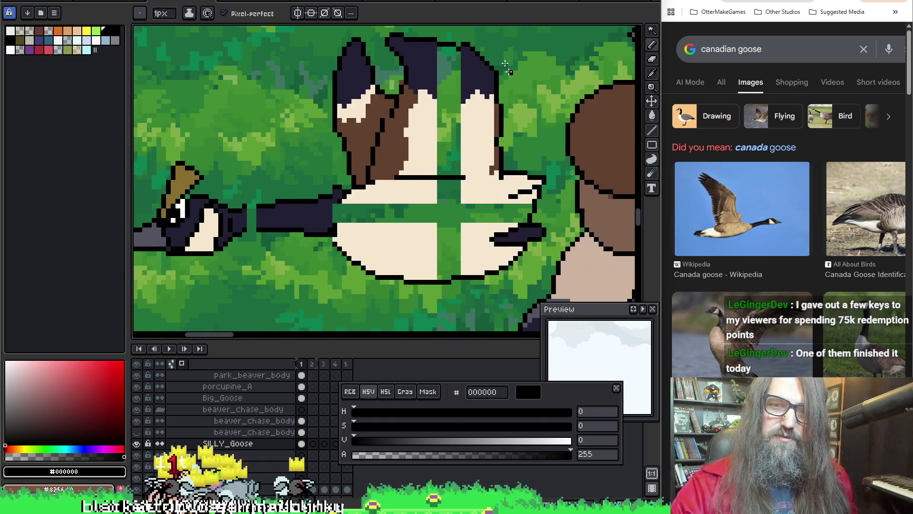
left_click_drag(467, 178, 500, 175)
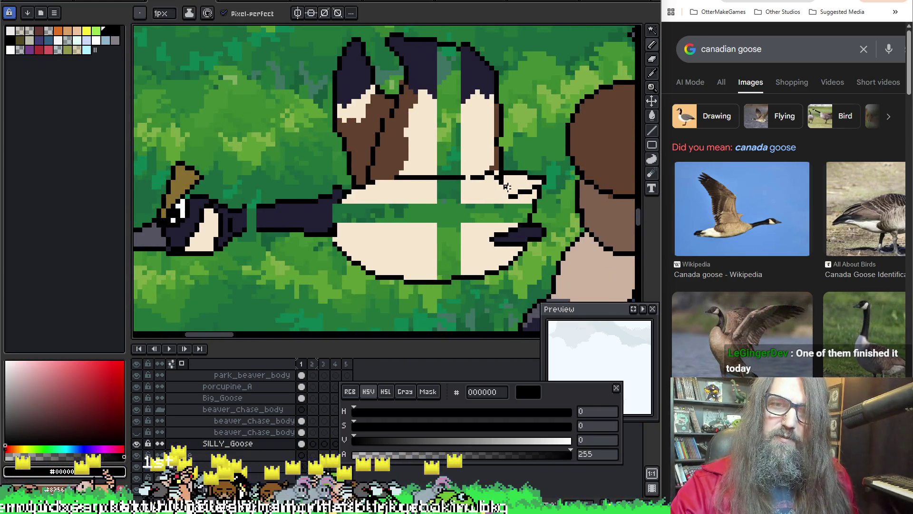
key("ctrl+z")
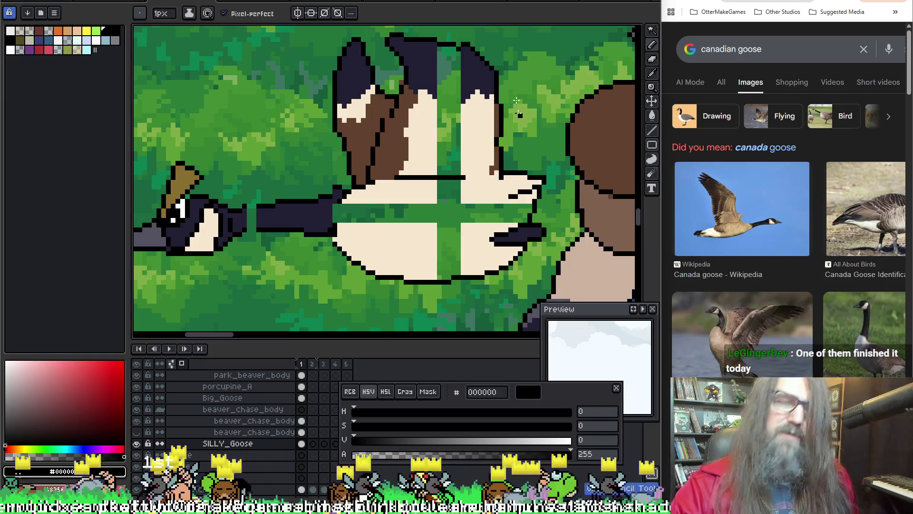
Select the top edge of the goose's body and nudge it up one pixel, then deselect
key("m")
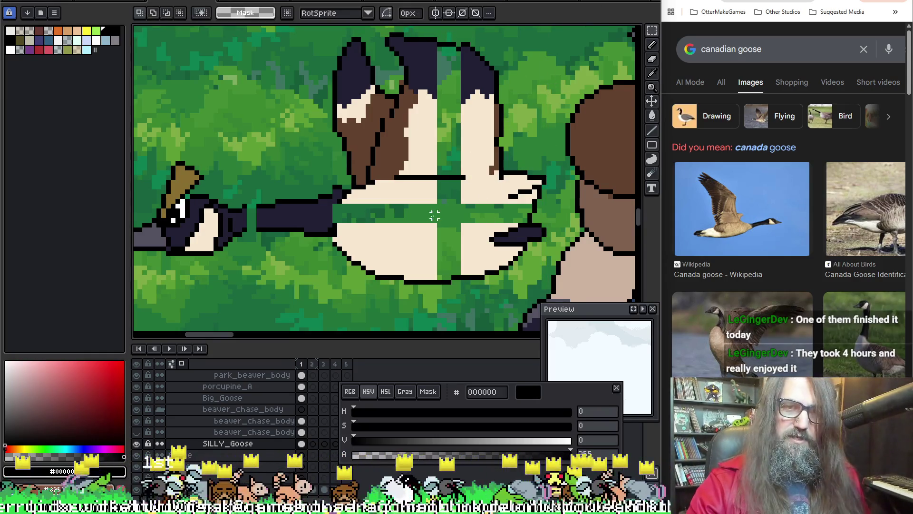
left_click_drag(382, 164, 482, 196)
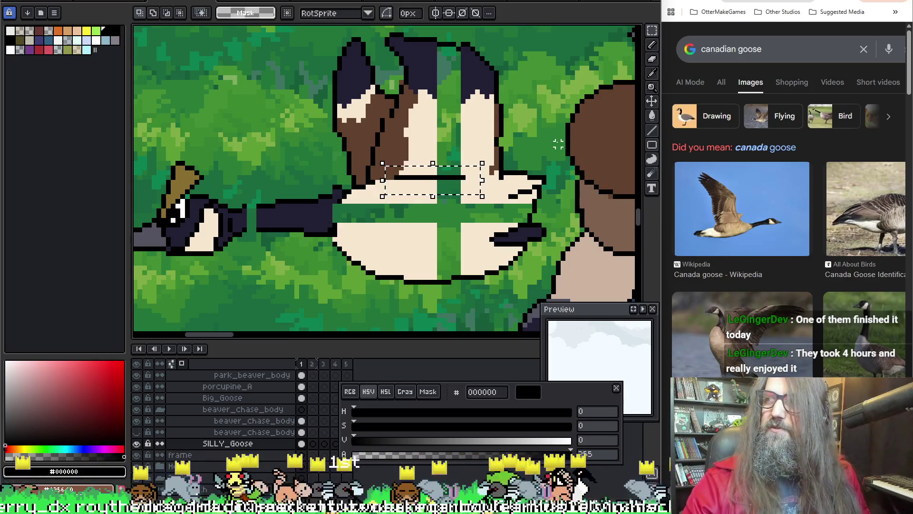
key("Up")
key("ctrl+d")
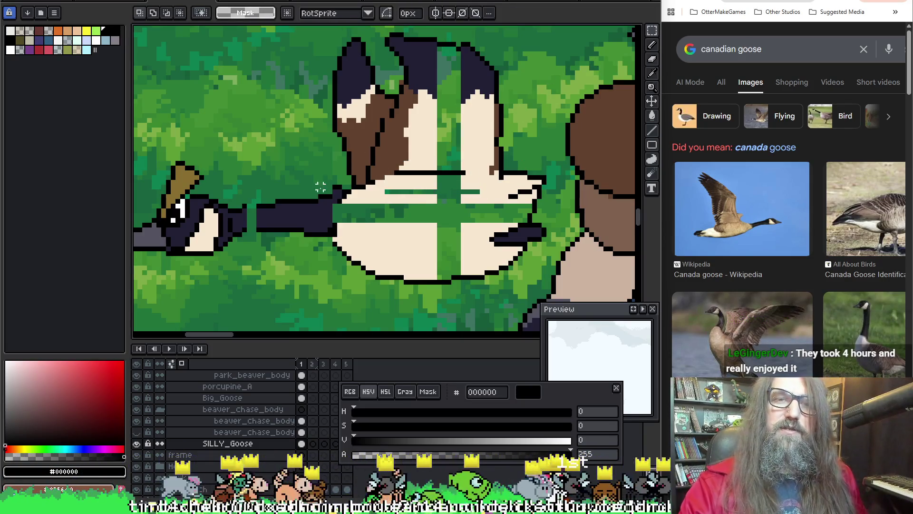
Sample the cream body colour for the pencil and undo the short black stroke
key("i")
key("b")
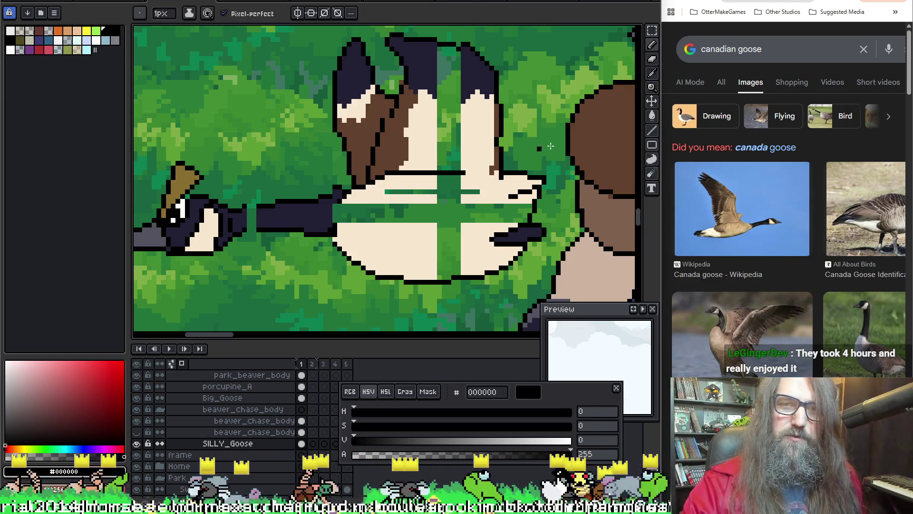
key("i")
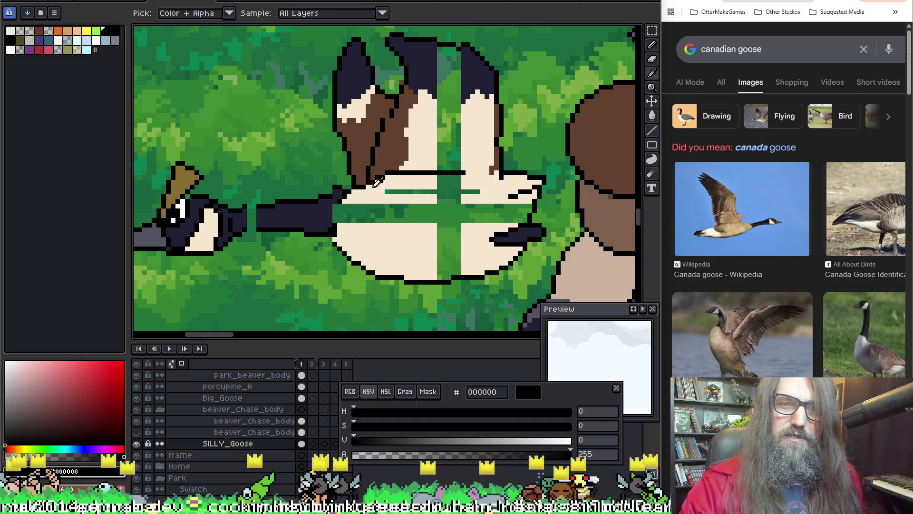
key("b")
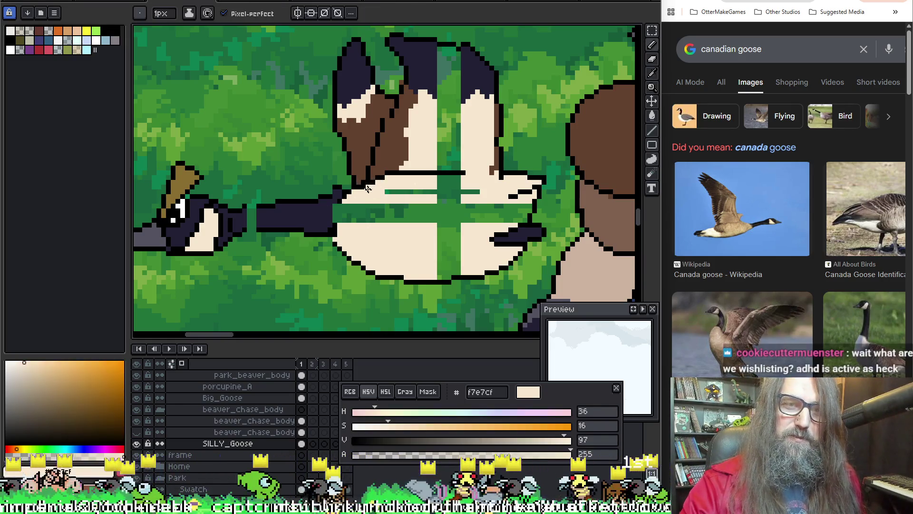
key("i")
key("b")
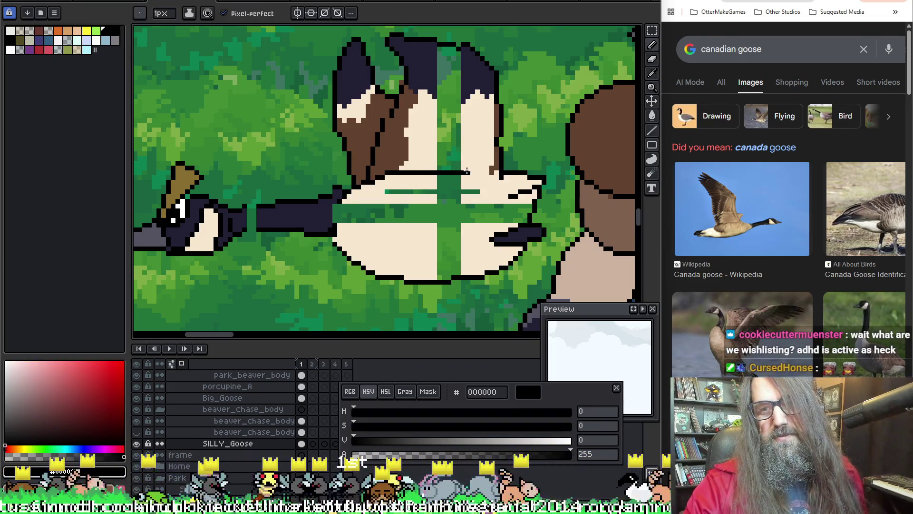
key("ctrl+z")
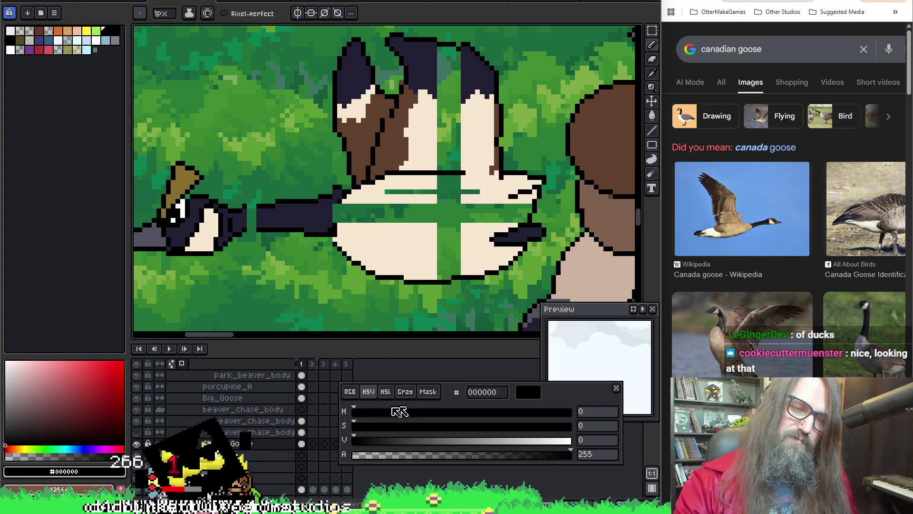
scroll(350, 383, "up", 1)
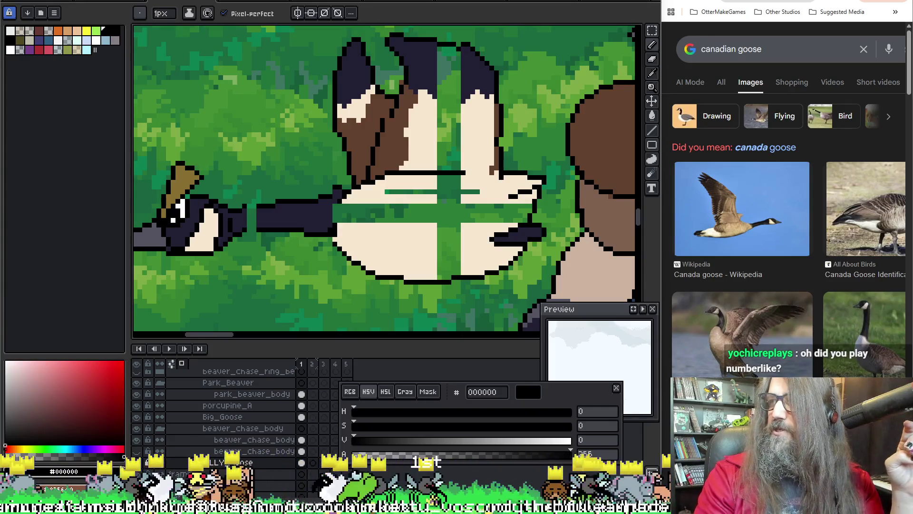
left_click_drag(0, 214, 414, 216)
Maximize Steam, open the Itsy store page and play through its trailer clips
double_click(415, 216)
left_click(372, 196)
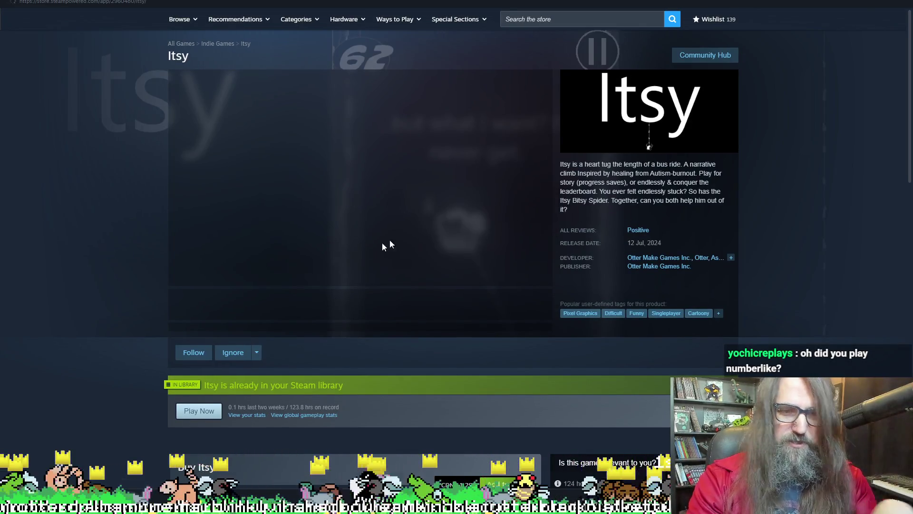
scroll(399, 246, "down", 1)
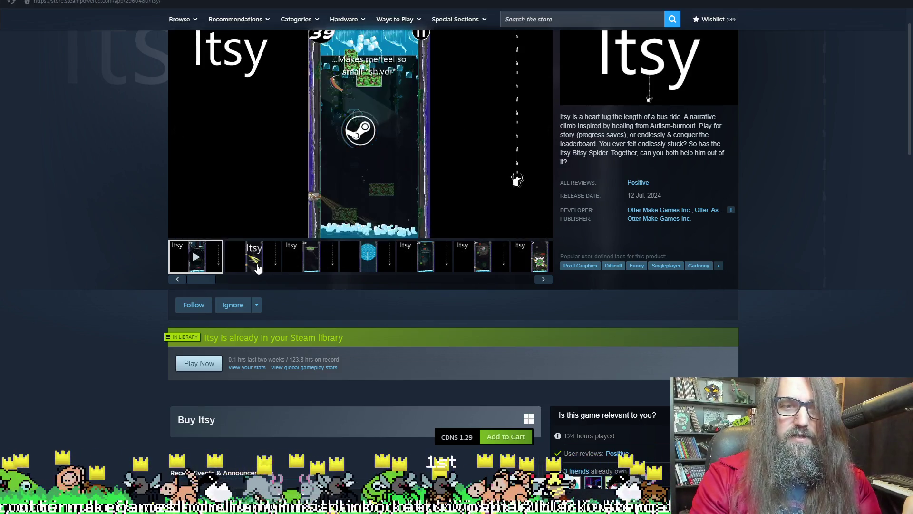
left_click(258, 267)
left_click(395, 262)
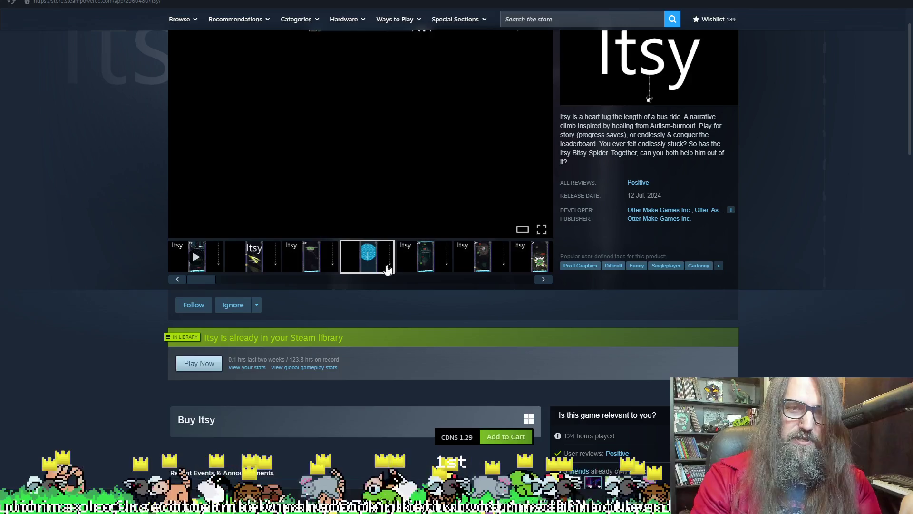
left_click(288, 262)
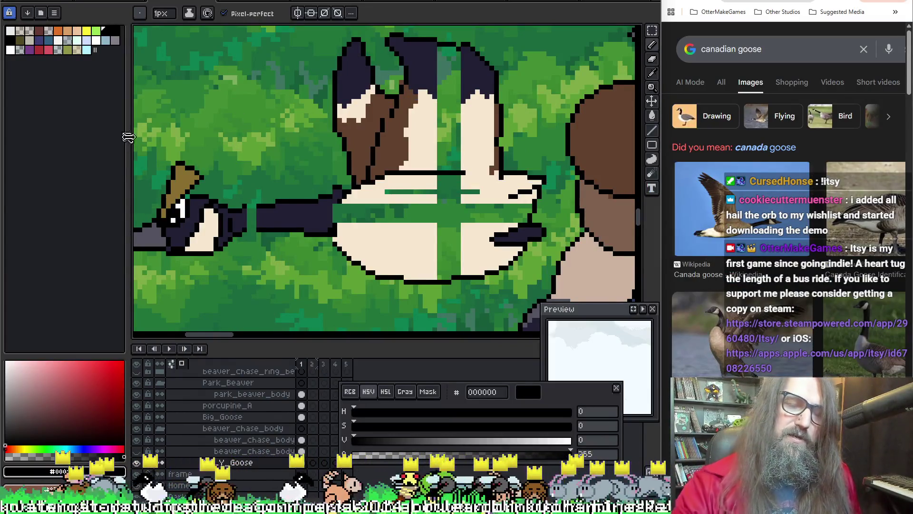
key("i")
left_click(246, 203)
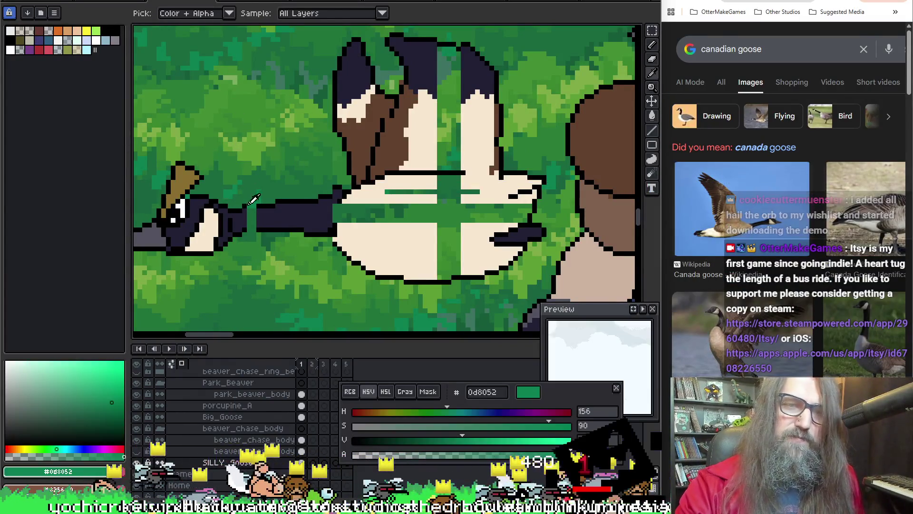
key("b")
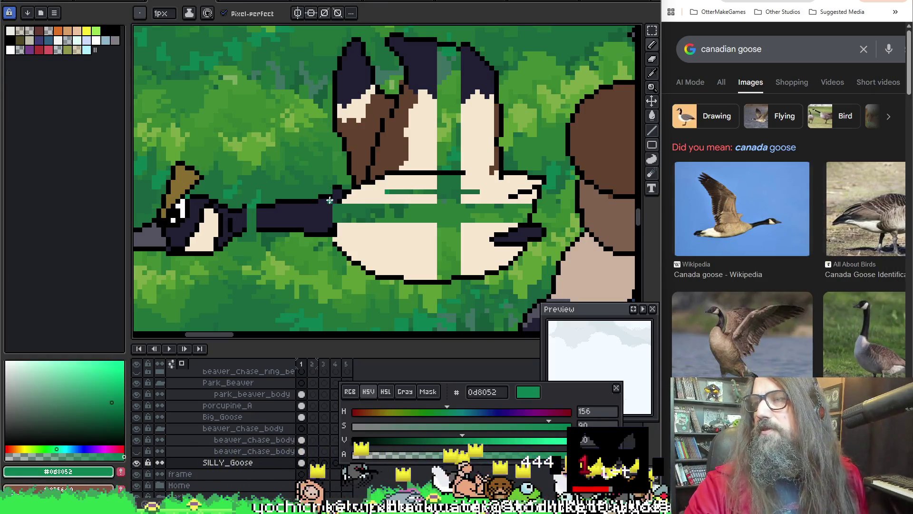
left_click(420, 129)
key("ctrl+z")
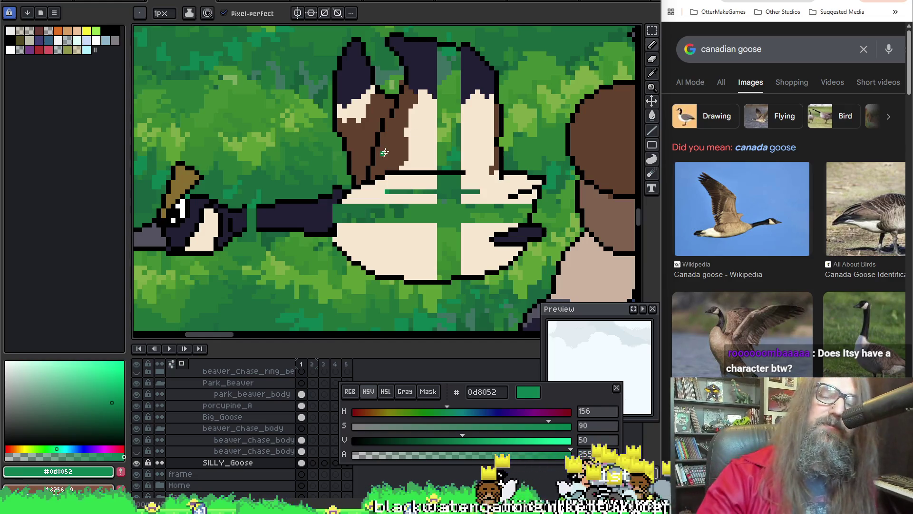
key("i")
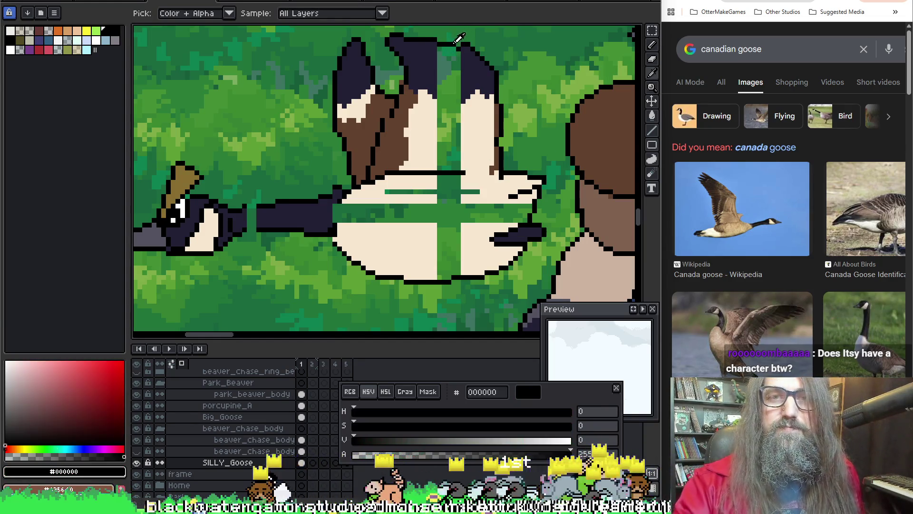
left_click(457, 51)
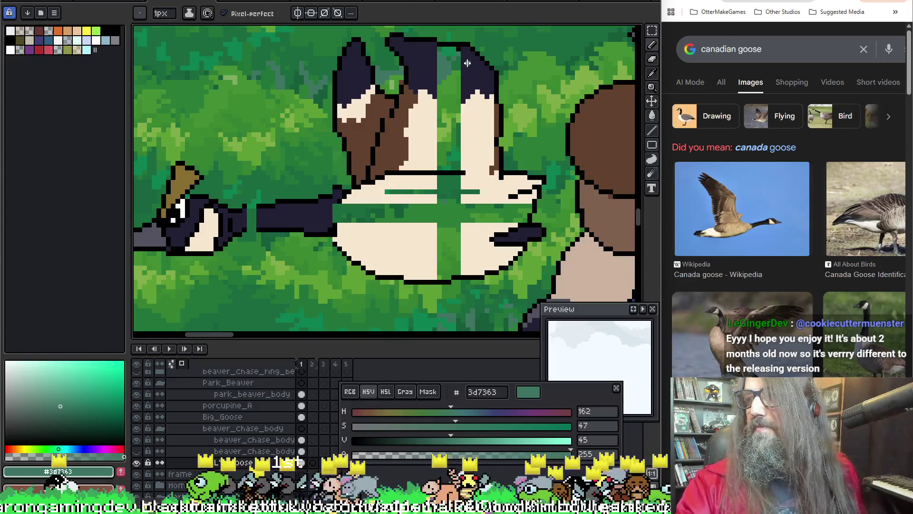
key("b")
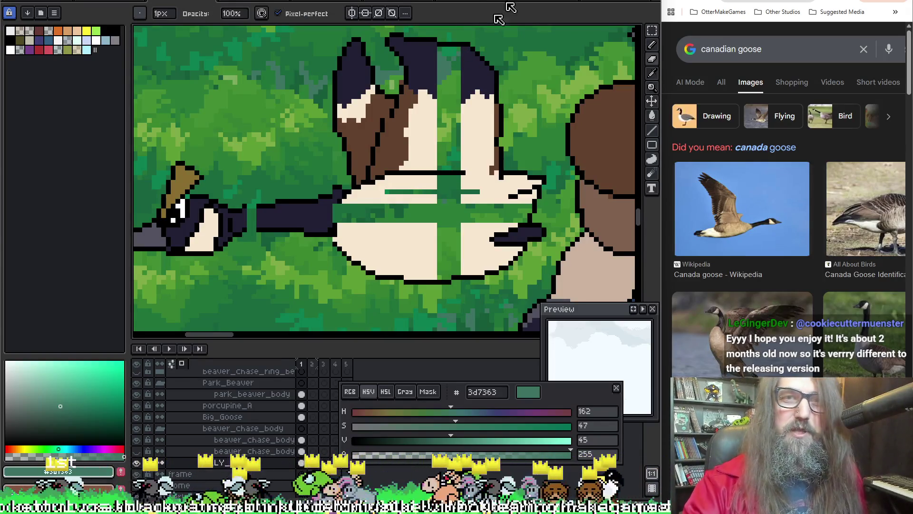
left_click(464, 39, "alt")
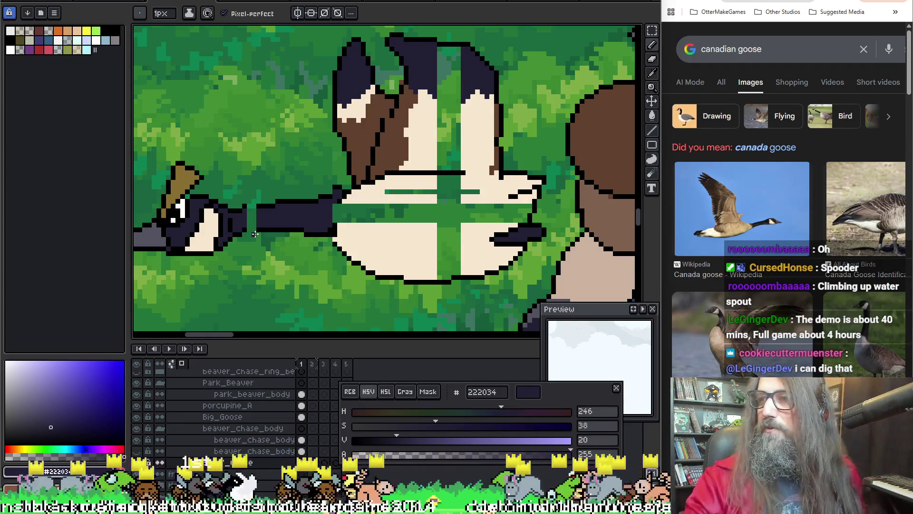
key("ctrl+z")
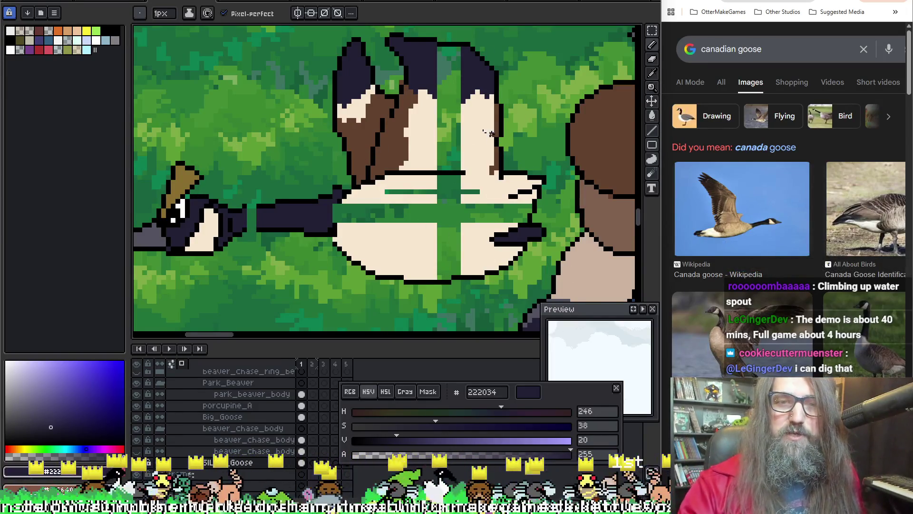
left_click(349, 207, "alt")
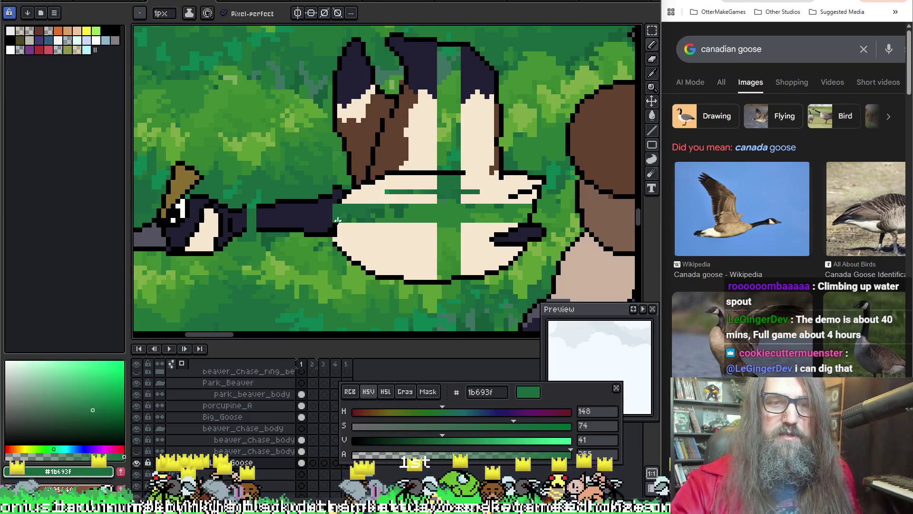
left_click(338, 207, "alt")
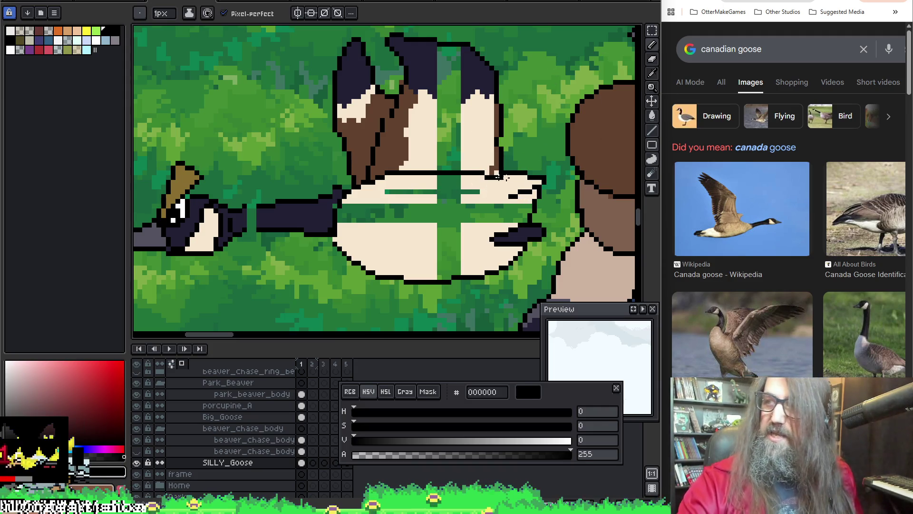
scroll(456, 115, "up", 2)
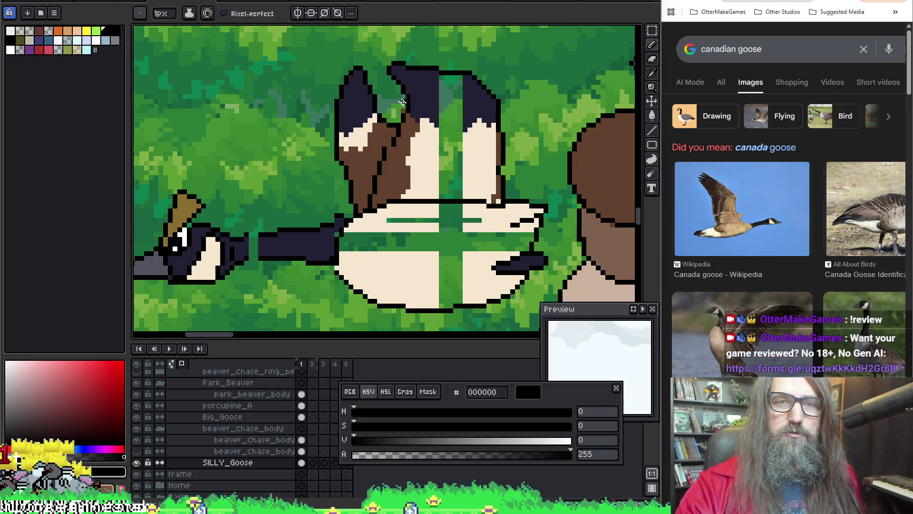
scroll(435, 121, "down", 1)
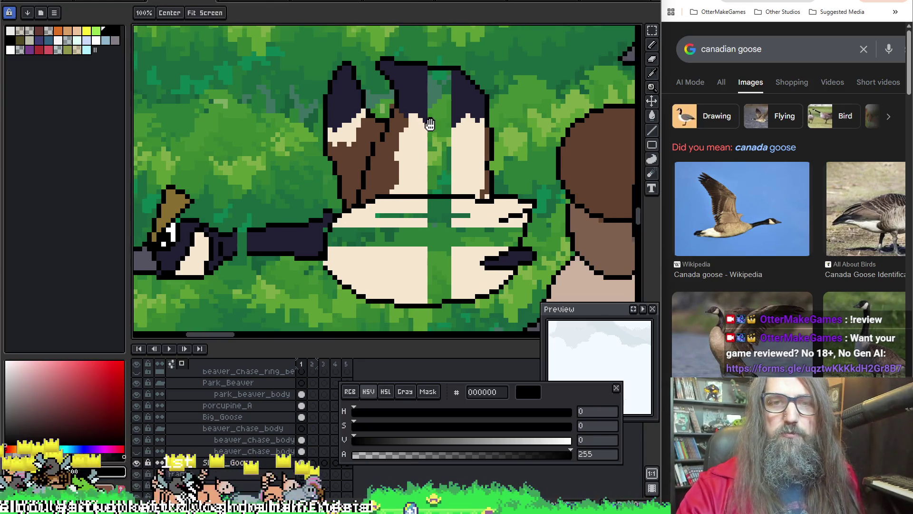
Sample the goose's dark navy feather colour and switch to the Bucket fill tool
key("i")
left_click(421, 95, "alt")
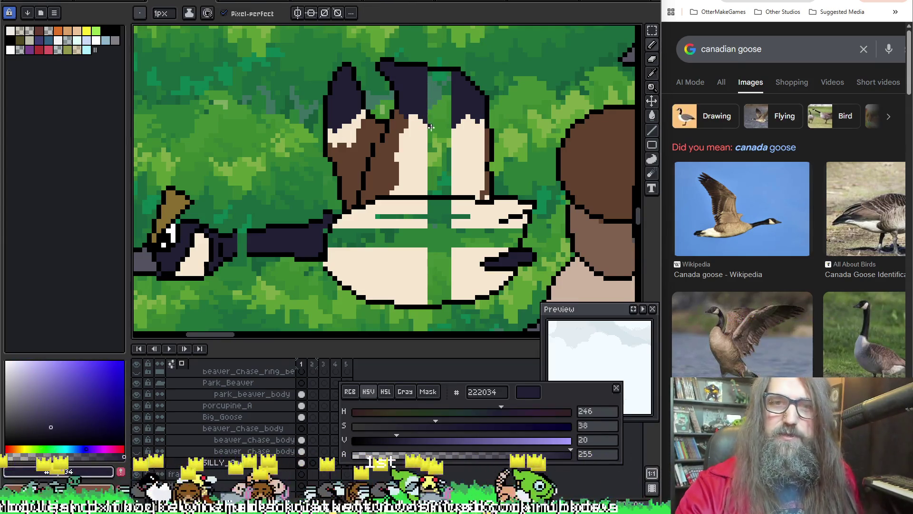
key("v")
key("b")
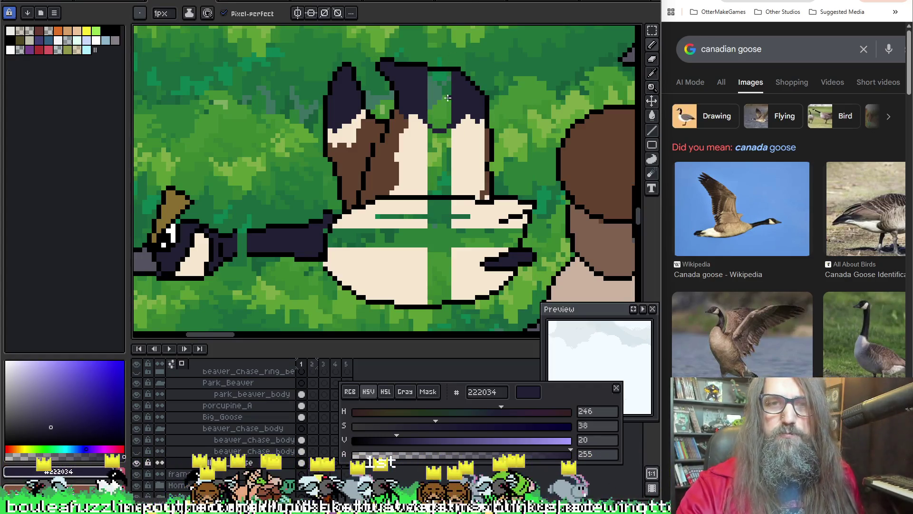
key("g")
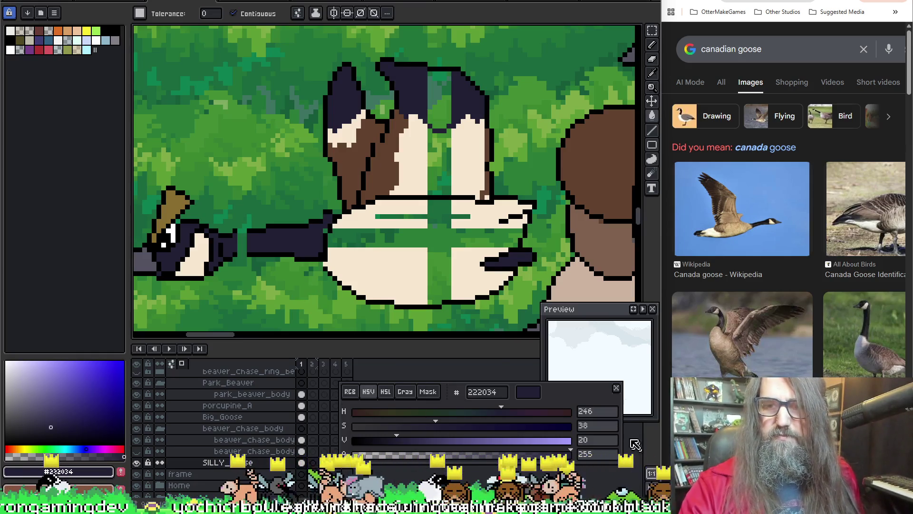
Bucket-fill the green gap in the head with navy and the body strips with sampled cream
left_click(438, 103)
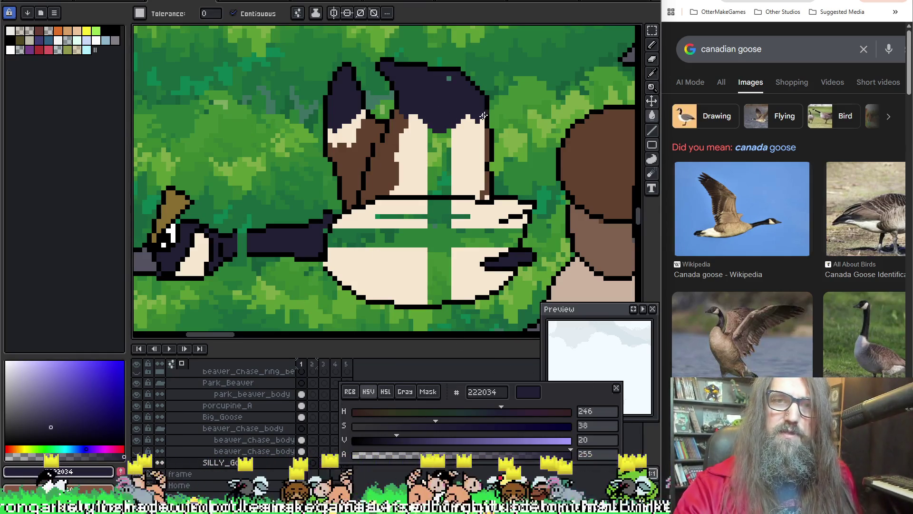
left_click(417, 157, "alt")
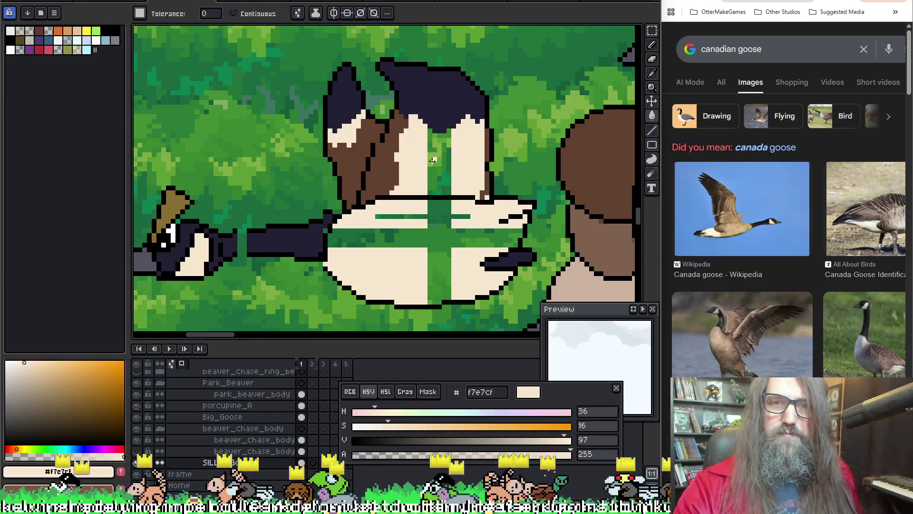
left_click(438, 172)
scroll(439, 193, "down", 1)
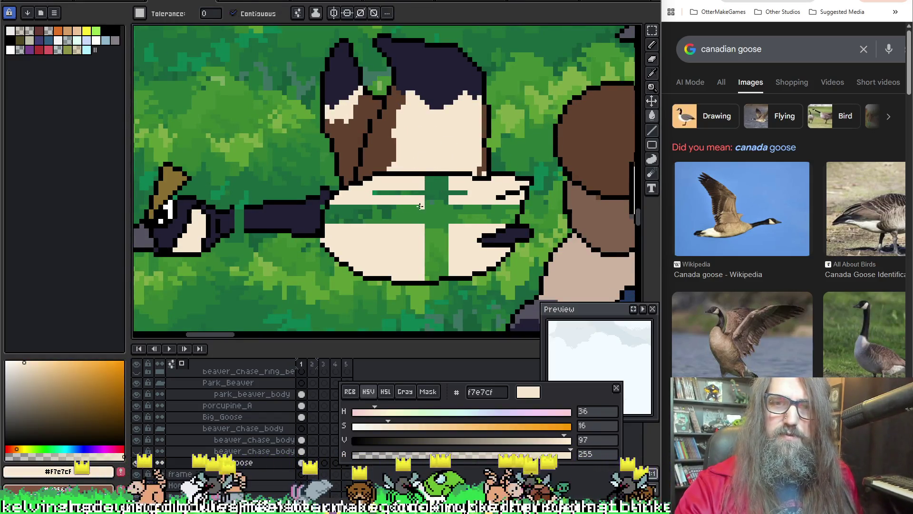
left_click(431, 208)
Extend the navy area down over the cream with the pencil, then re-sample navy for filling
key("b")
left_click(322, 204, "alt")
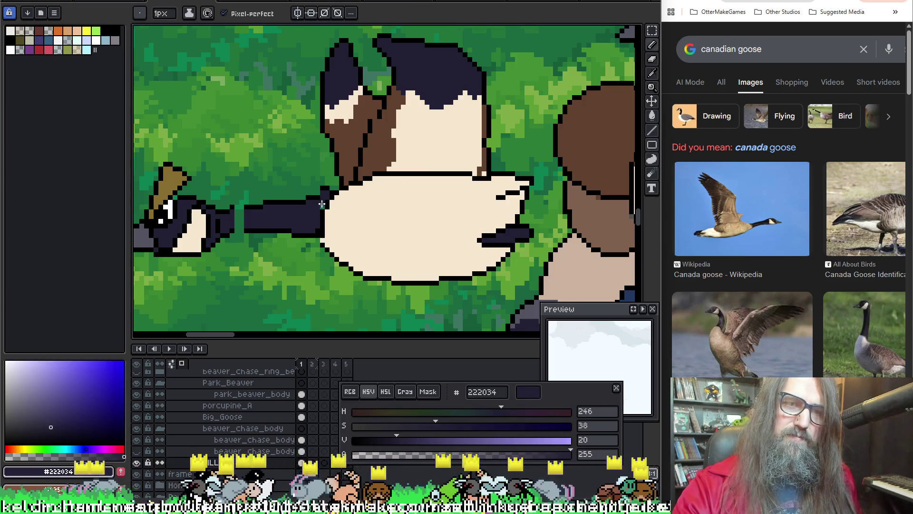
left_click(337, 181, "alt")
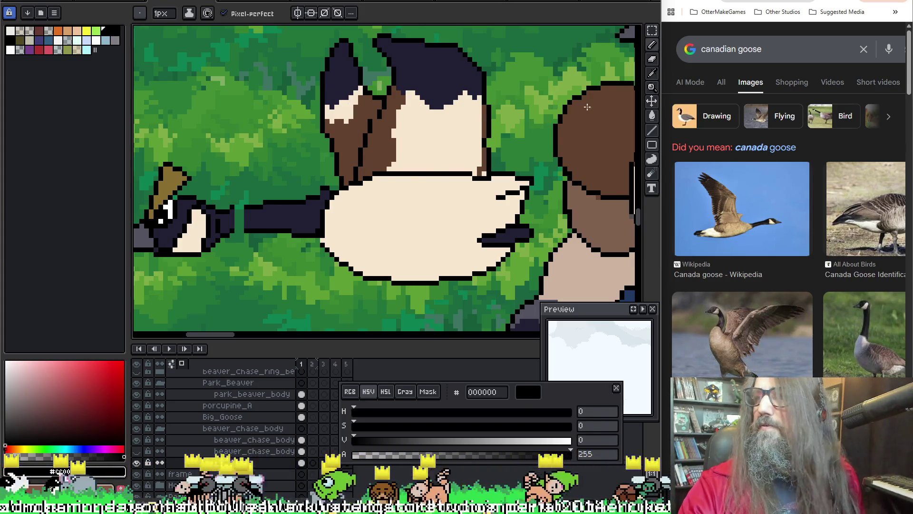
left_click_drag(424, 91, 479, 105)
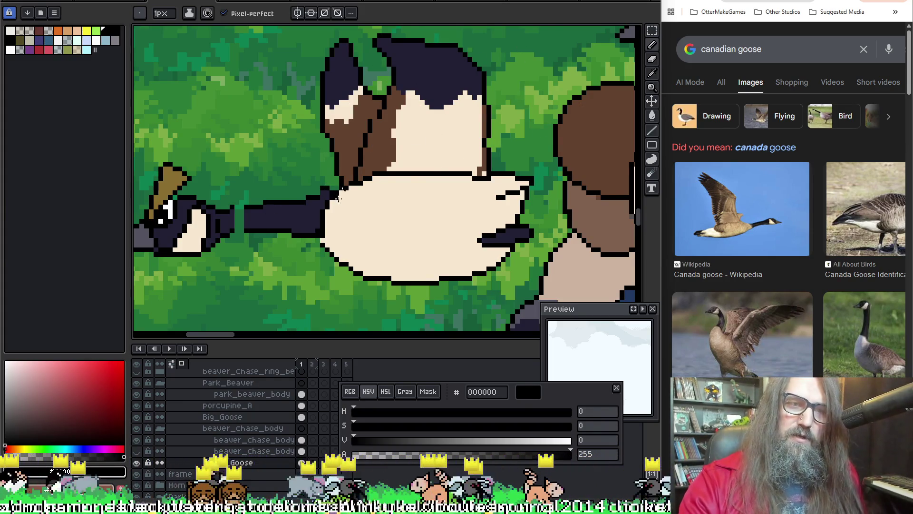
scroll(332, 211, "left", 3)
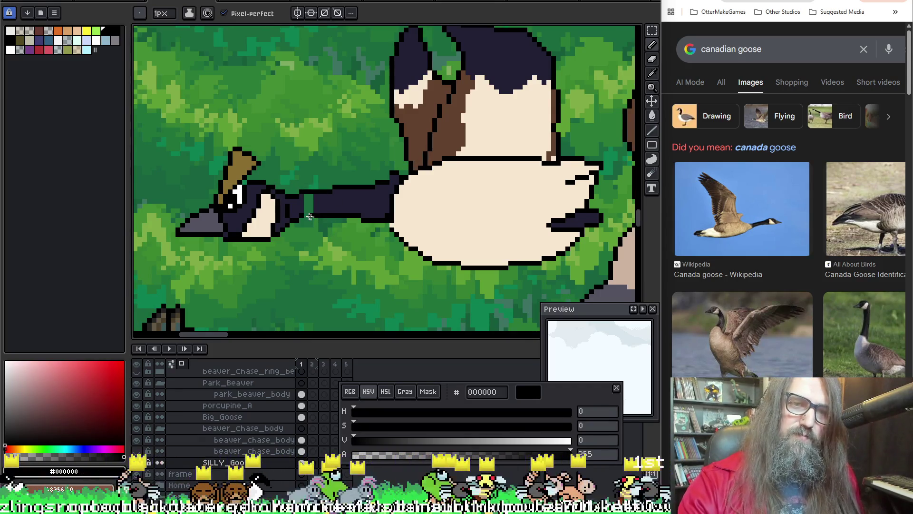
key("g")
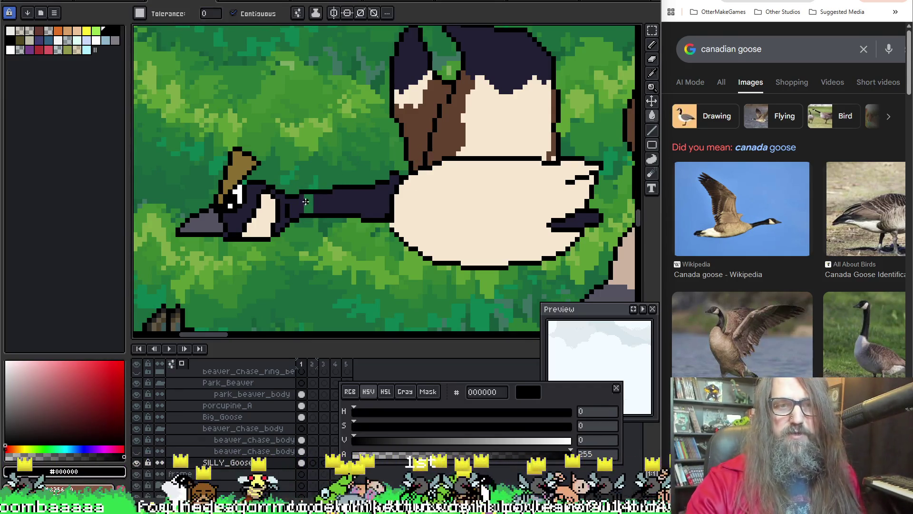
left_click(318, 205, "alt")
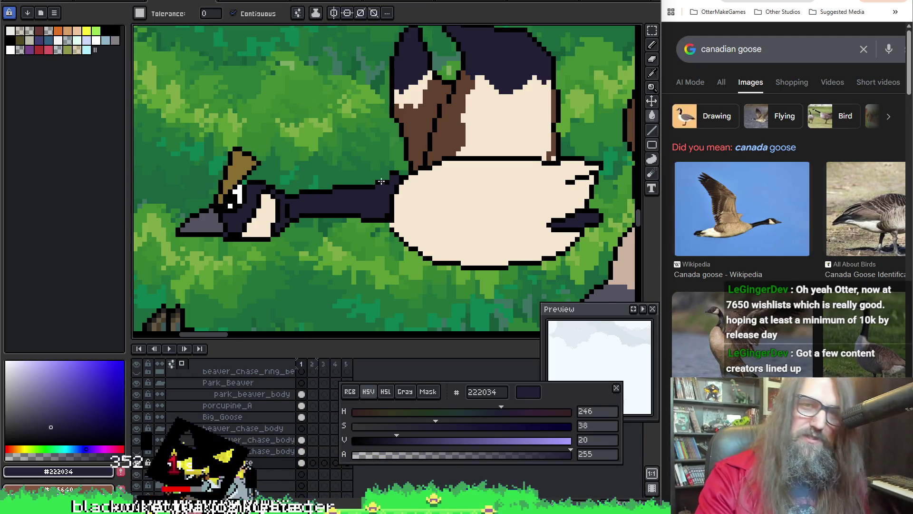
scroll(376, 205, "down", 2)
scroll(376, 203, "down", 1)
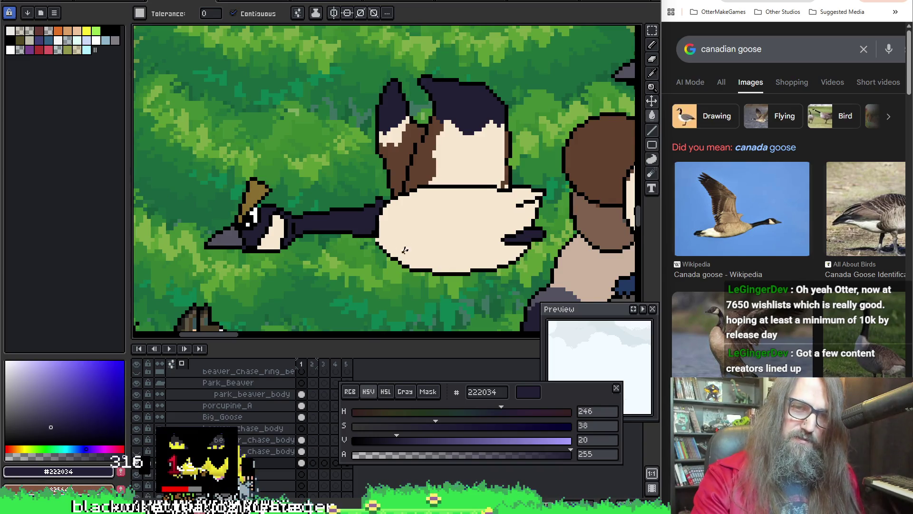
scroll(389, 228, "up", 1)
scroll(350, 207, "down", 1)
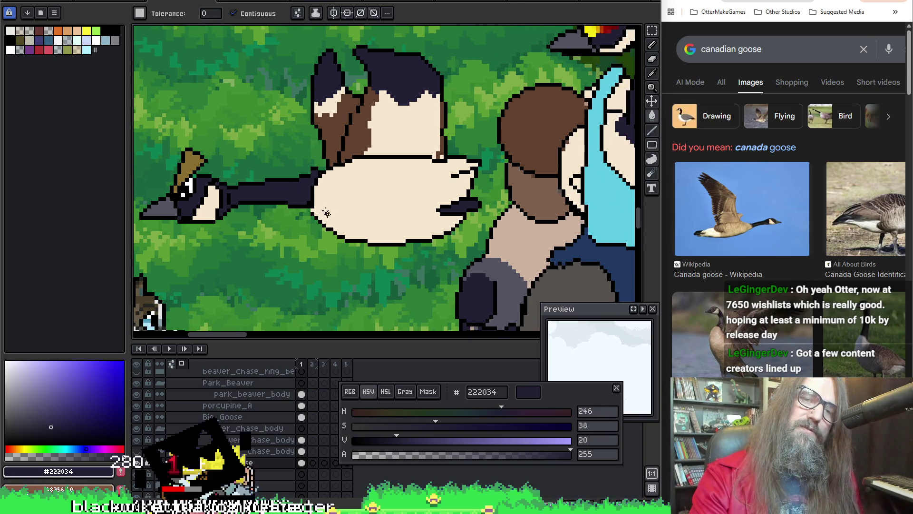
scroll(325, 211, "up", 1)
scroll(374, 208, "down", 1)
scroll(323, 148, "up", 1)
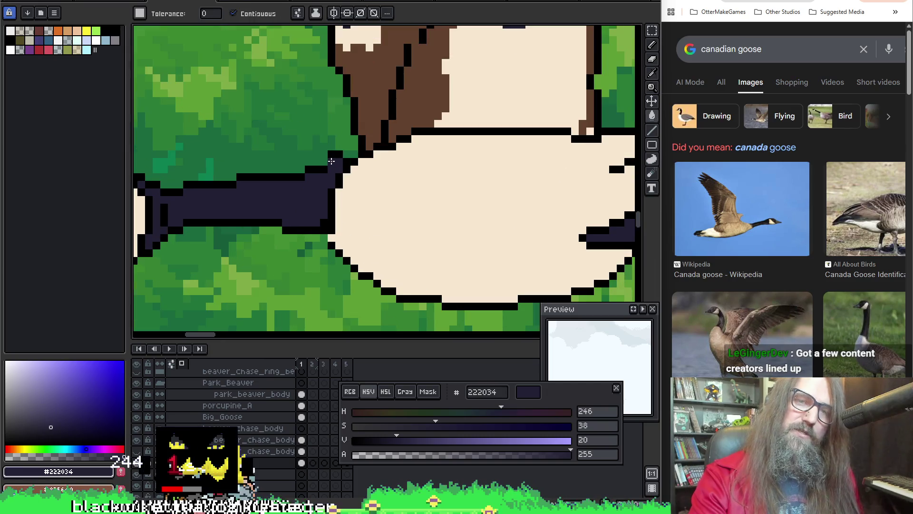
left_click(340, 155)
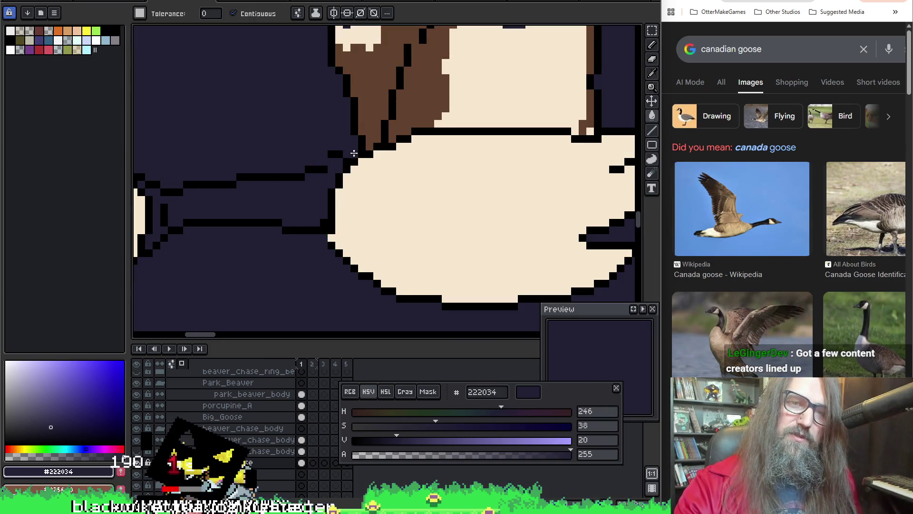
key("ctrl+z")
key("b")
left_click(342, 156, "alt")
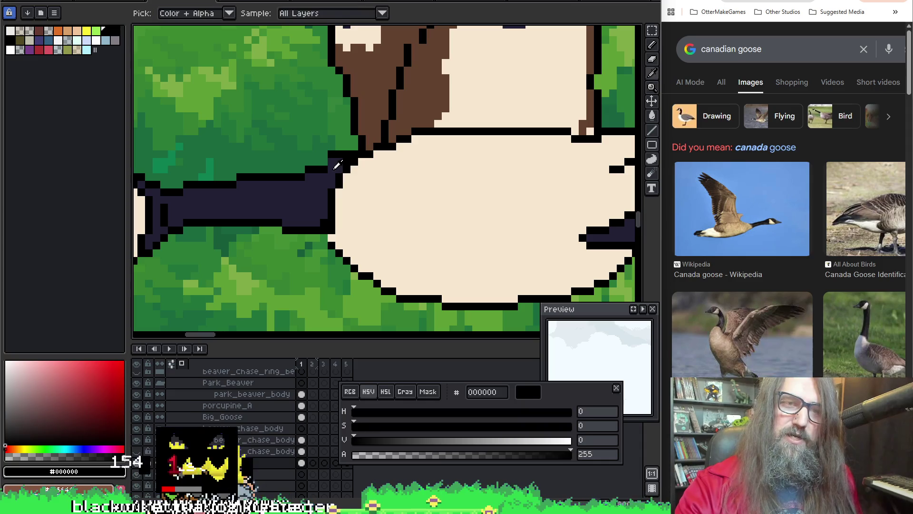
scroll(424, 146, "down", 1)
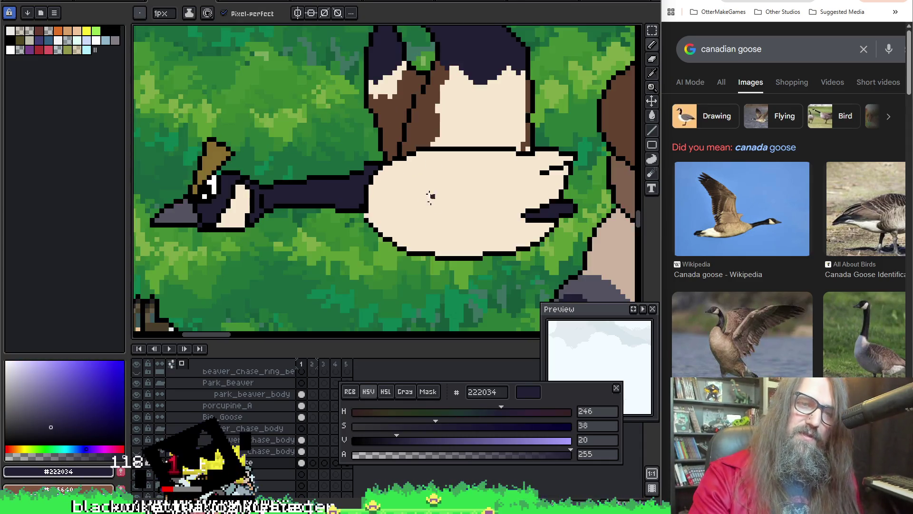
scroll(428, 187, "down", 1)
scroll(429, 258, "down", 1)
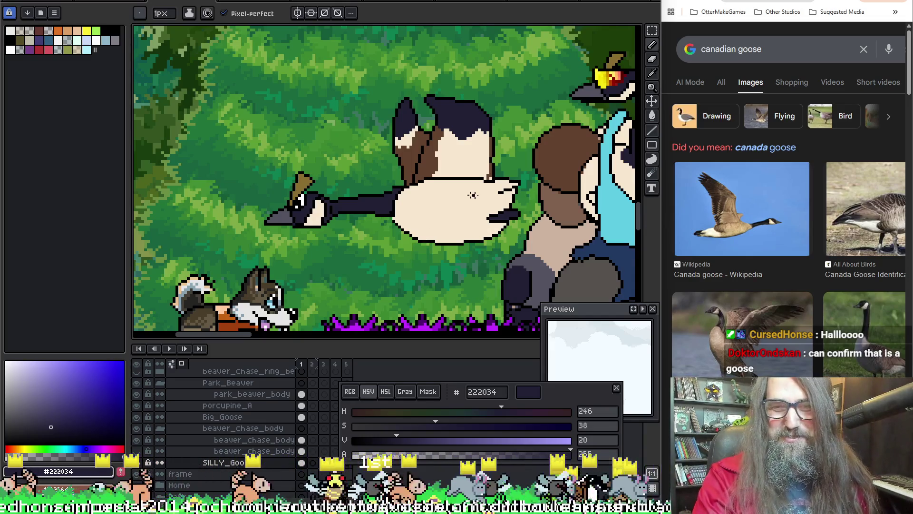
Zoom in on the beak and draw a black 1px line along its underside
left_click_drag(477, 208, 464, 207)
scroll(463, 206, "up", 2)
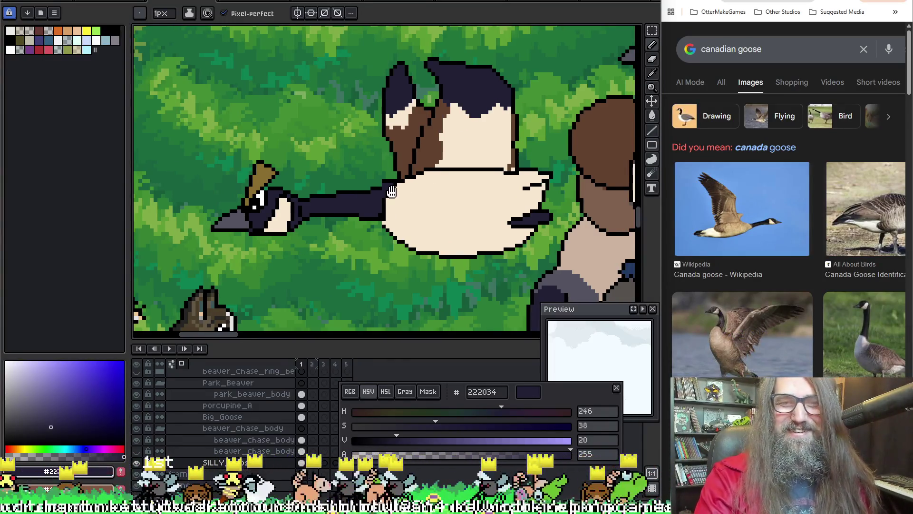
left_click_drag(388, 191, 401, 195)
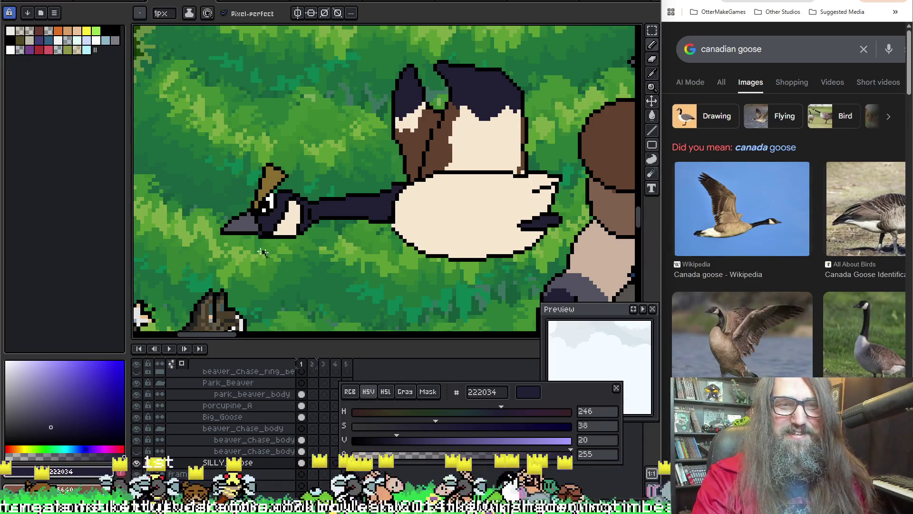
scroll(235, 229, "up", 1)
left_click(232, 235, "alt")
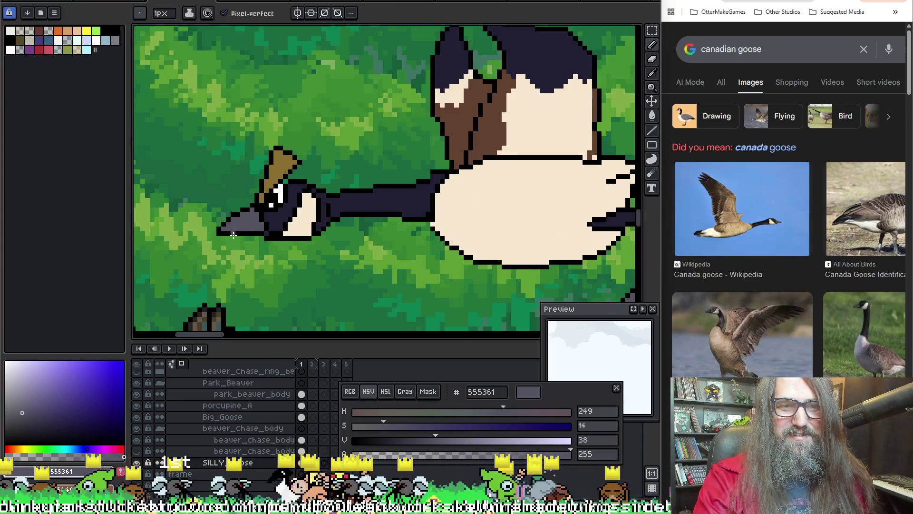
scroll(231, 234, "up", 1)
key("alt")
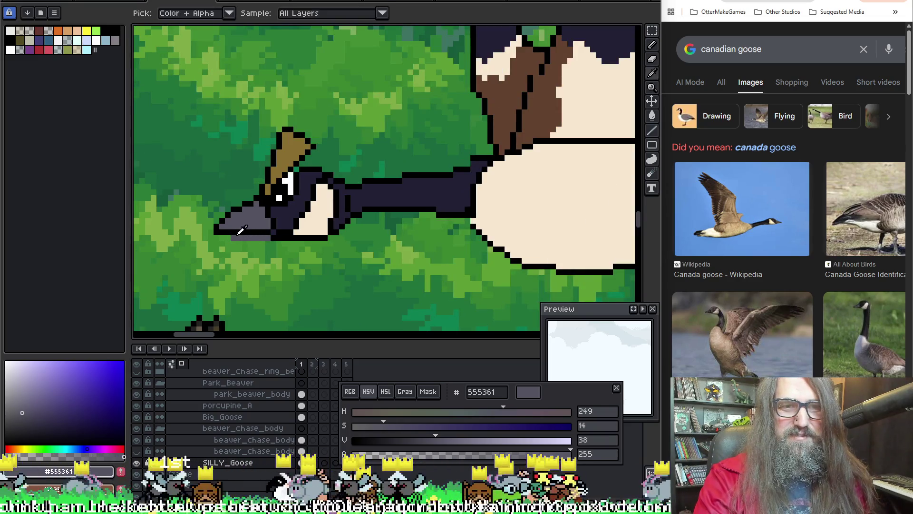
mouse_move(246, 226)
left_mouse_down()
mouse_move(315, 236)
mouse_move(330, 252)
left_mouse_up()
left_click(321, 244, "alt")
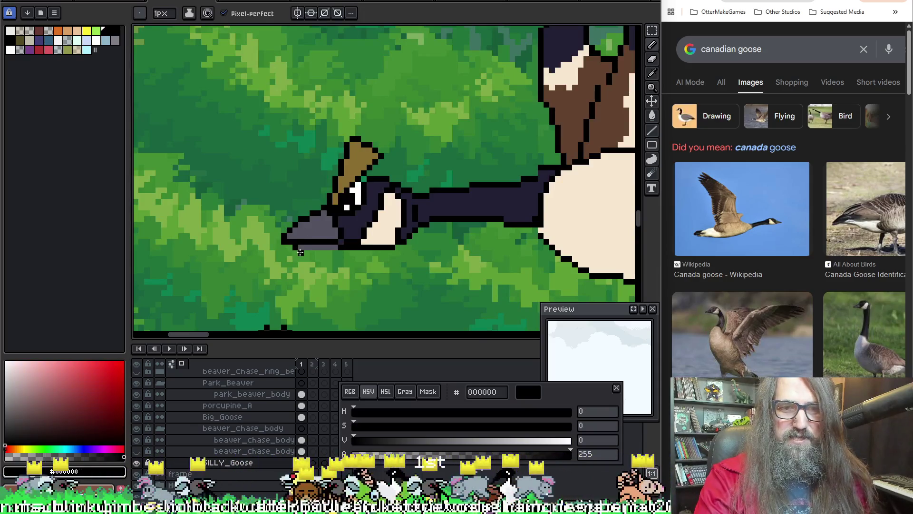
scroll(330, 253, "down", 1)
scroll(330, 253, "down", 1)
Place a black pixel above the beak and sample the beak's dark grey shade
left_click_drag(522, 289, 379, 247)
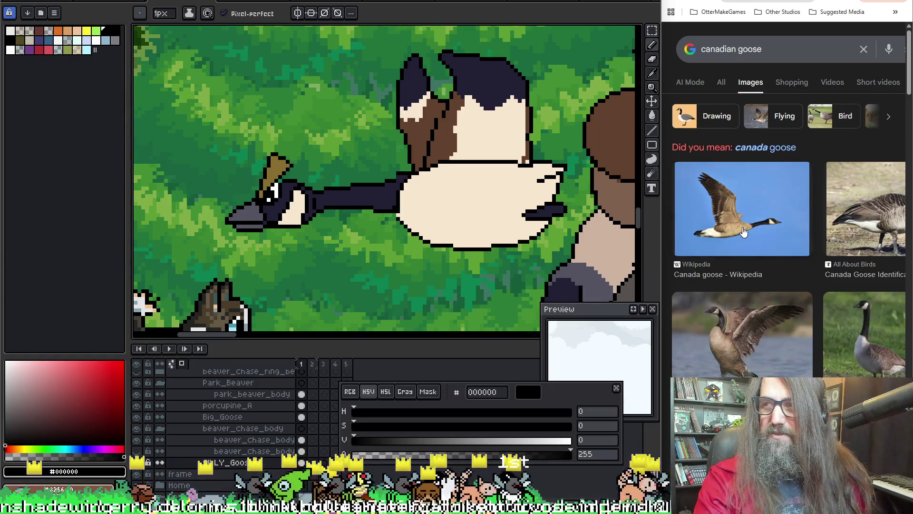
key("v")
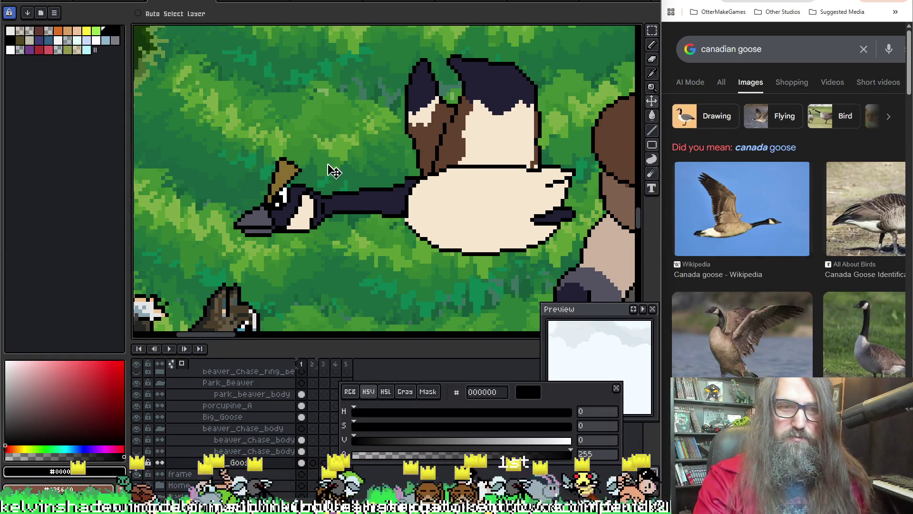
key("b")
scroll(247, 227, "up", 1)
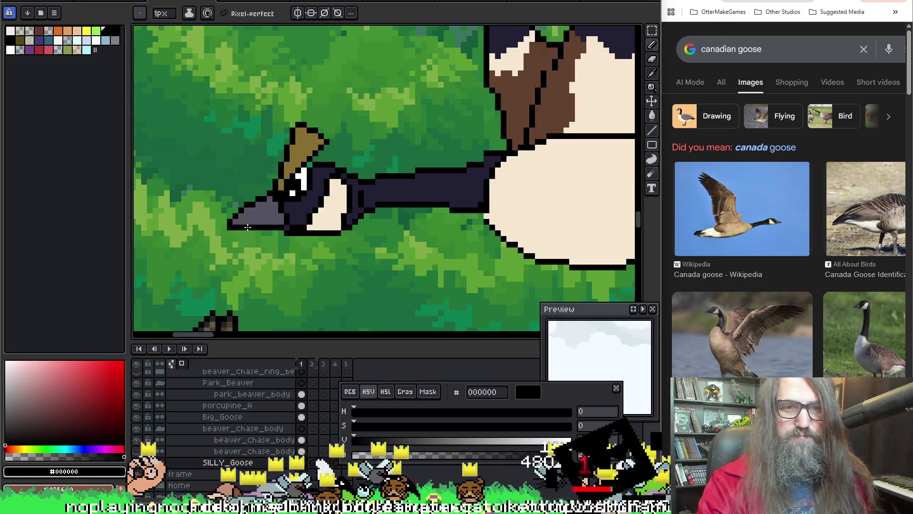
key("i")
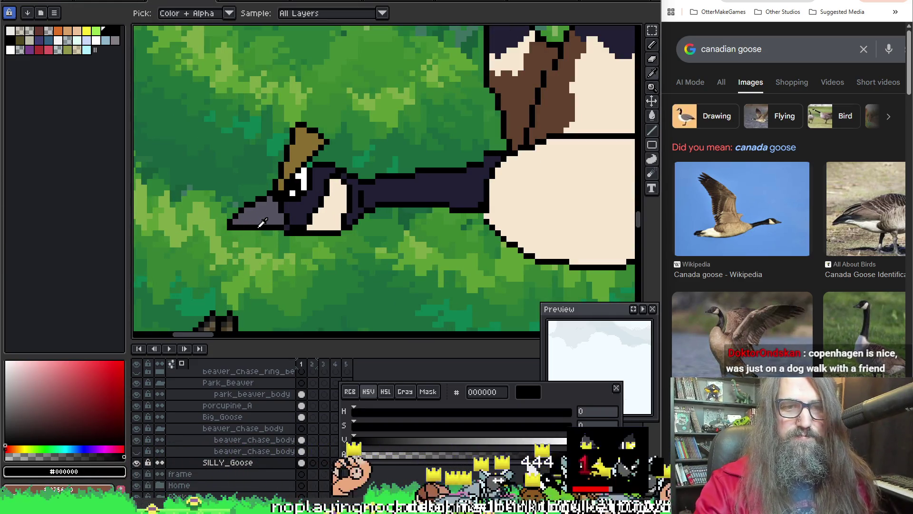
key("b")
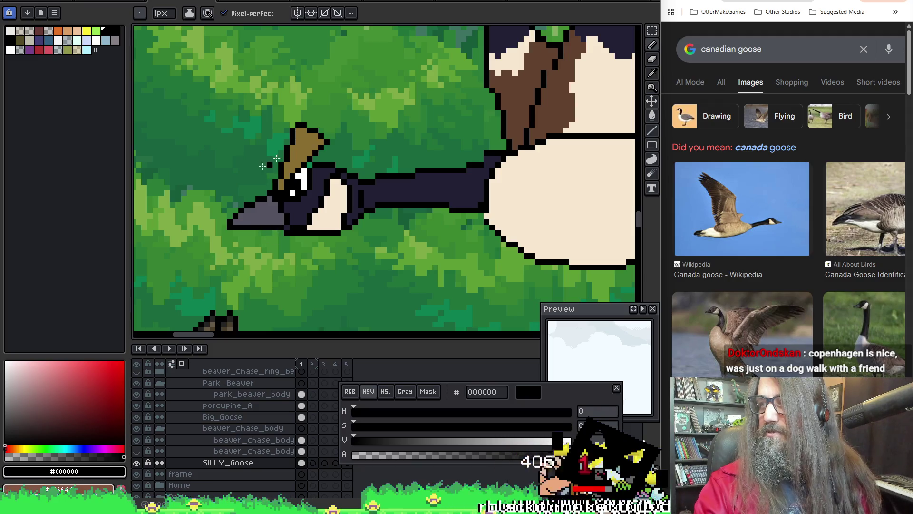
left_click(172, 238)
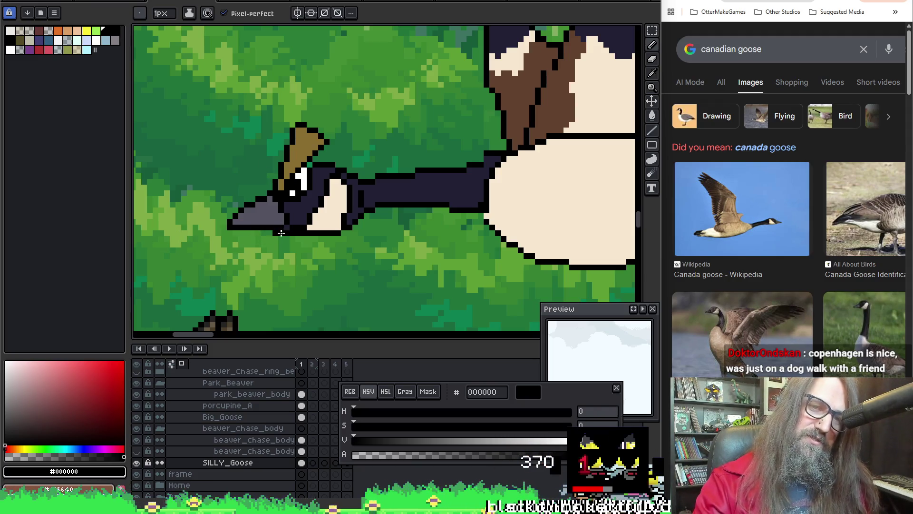
left_click(234, 225, "alt")
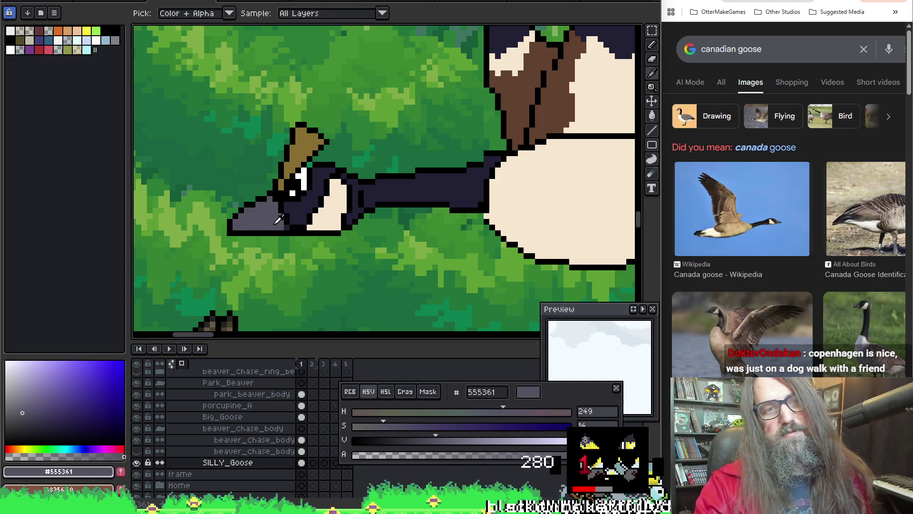
Save the file with Ctrl+S, then sample the forest green 2a7b37 from the background
key("ctrl+s")
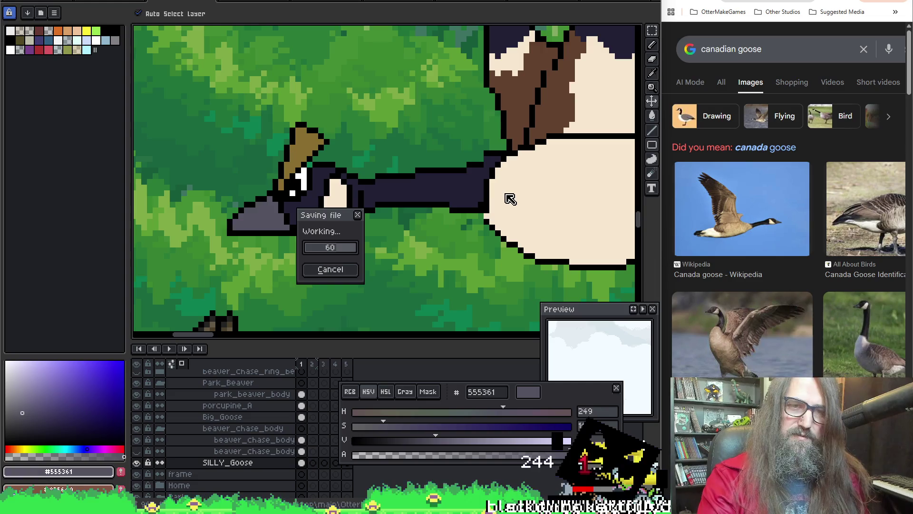
left_click_drag(529, 219, 319, 191)
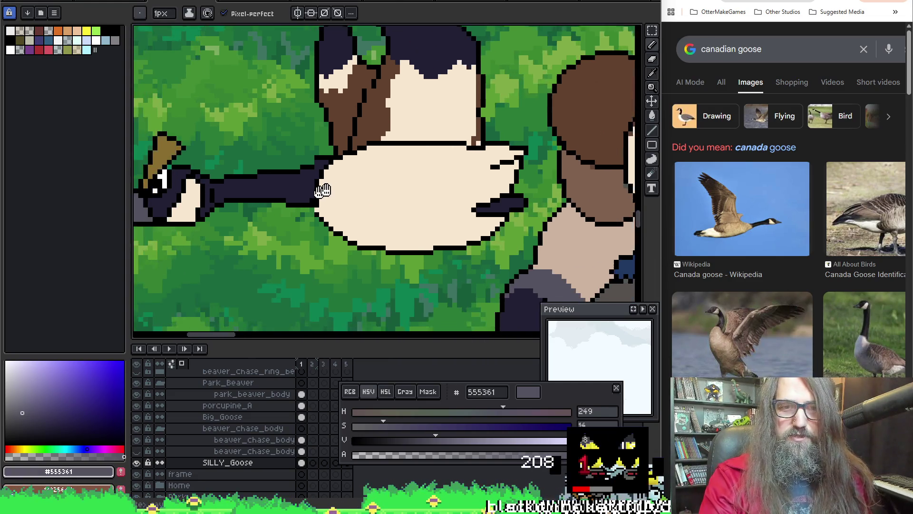
scroll(319, 192, "down", 2)
scroll(434, 184, "up", 2)
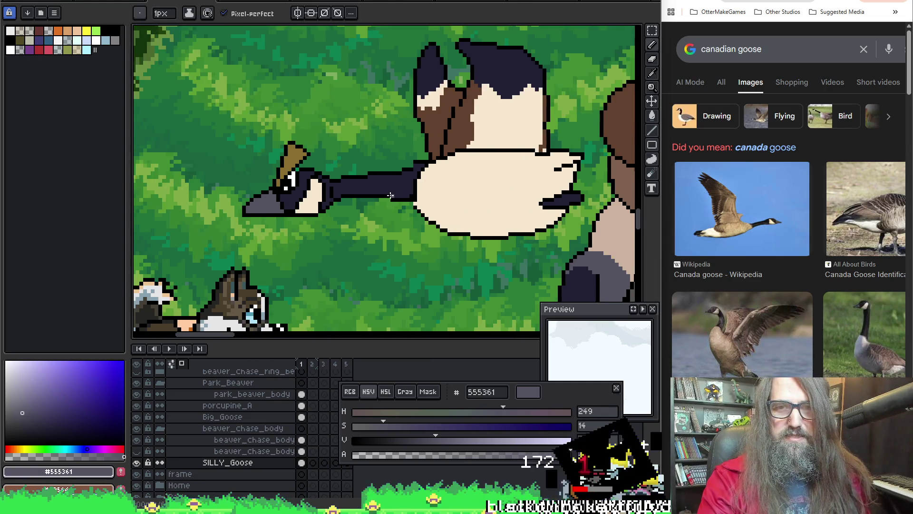
scroll(388, 196, "down", 1)
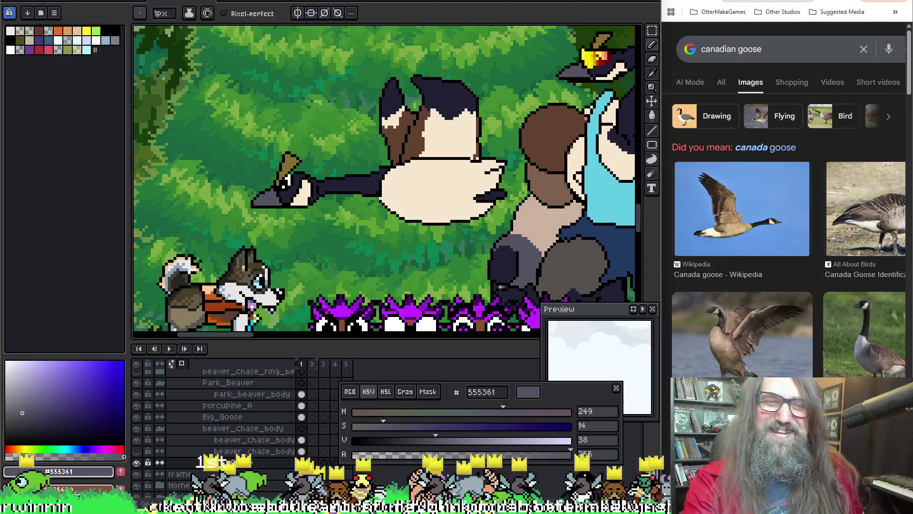
scroll(329, 128, "up", 2)
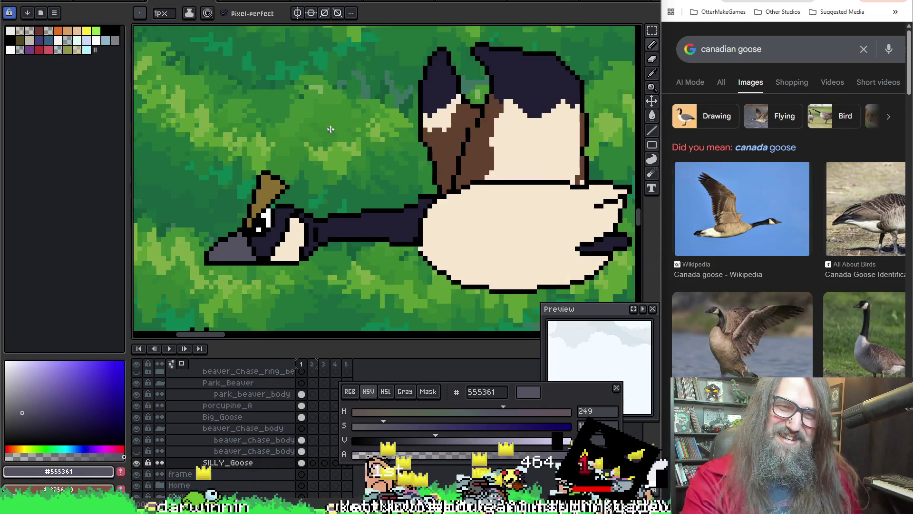
scroll(330, 129, "up", 1)
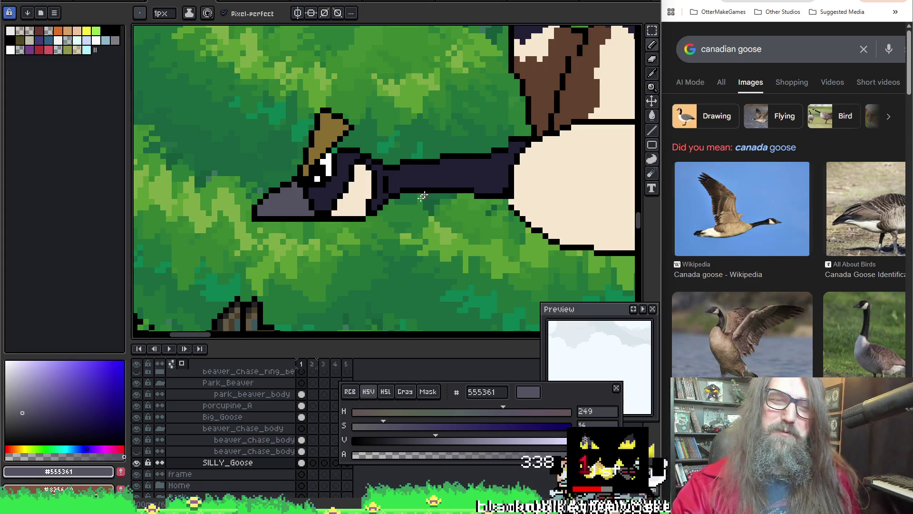
key("i")
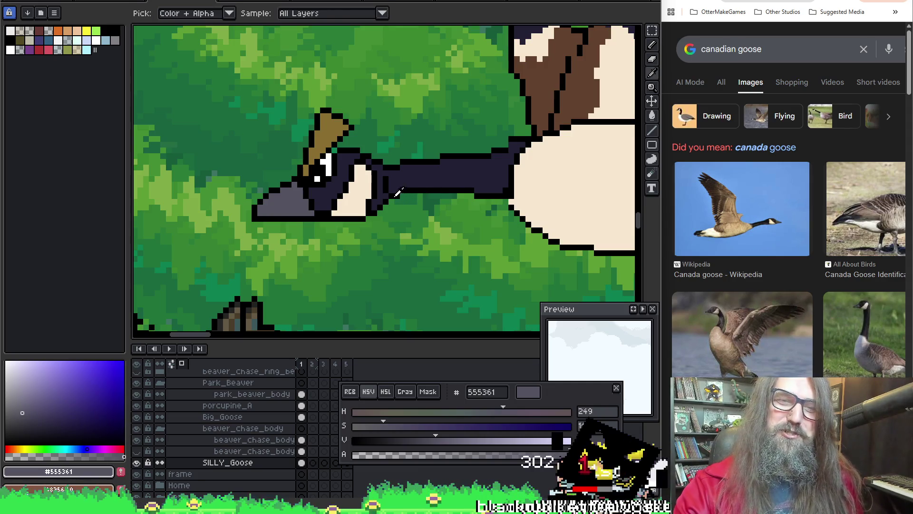
left_click(397, 193)
left_click(401, 195, "alt")
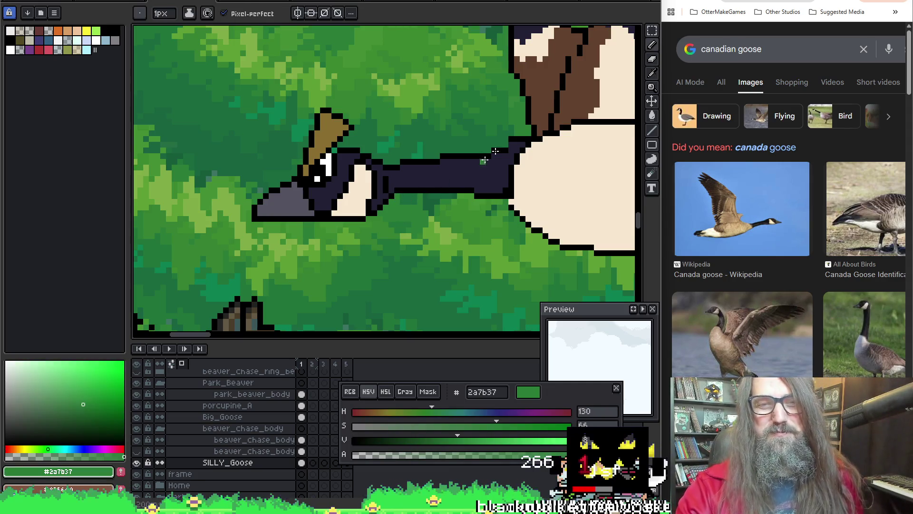
scroll(532, 126, "down", 2)
key("Return")
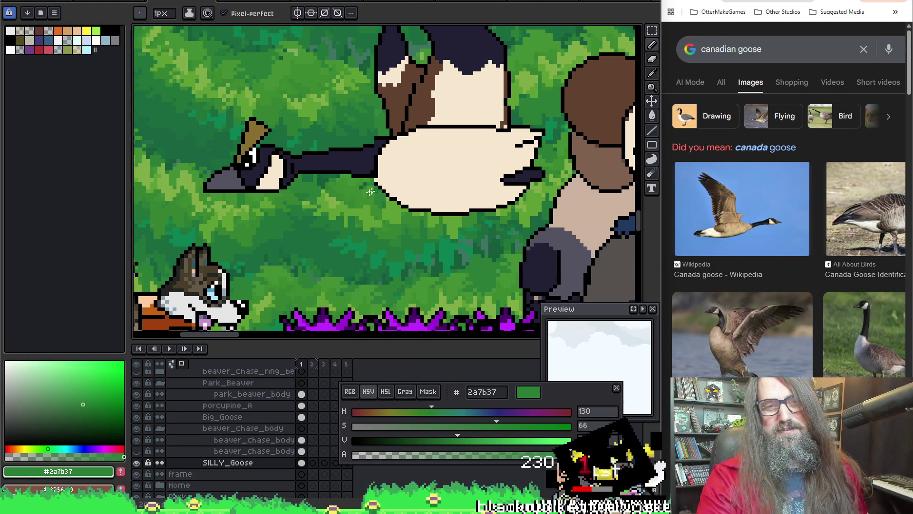
key("ctrl")
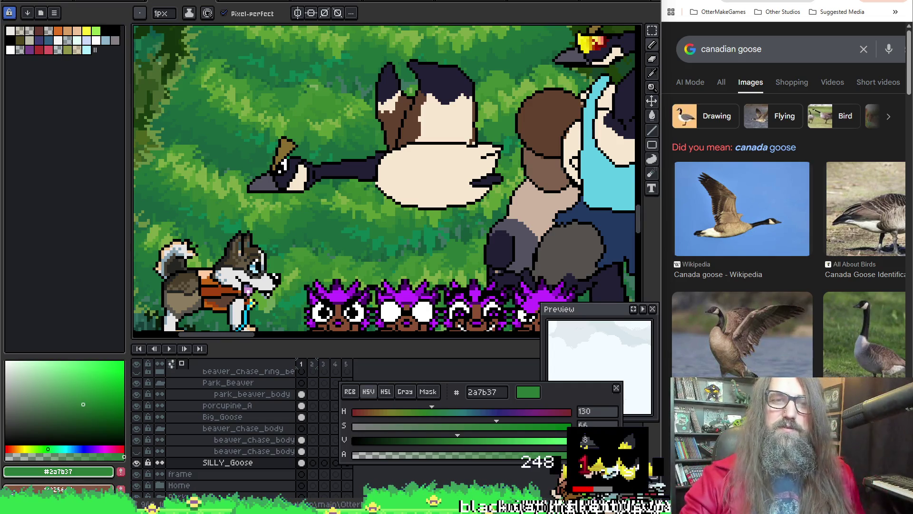
left_click_drag(400, 32, 446, 186)
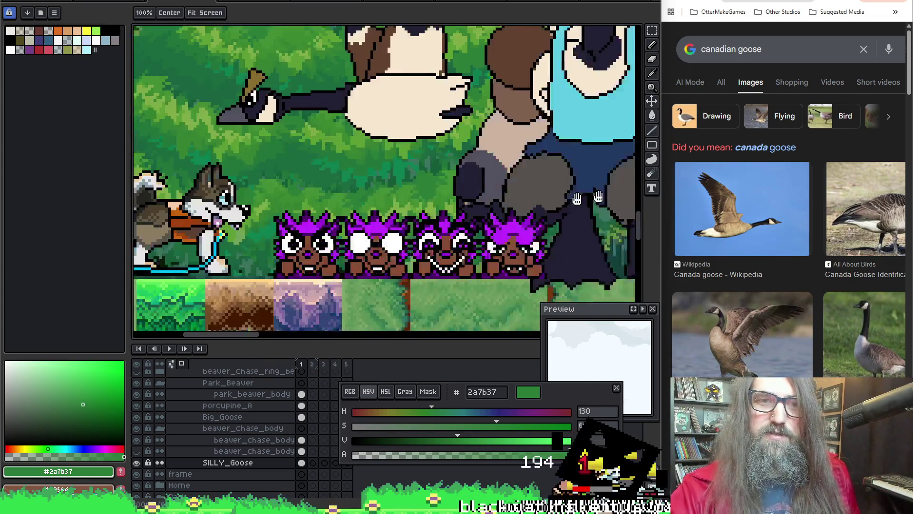
left_click_drag(446, 186, 490, 202)
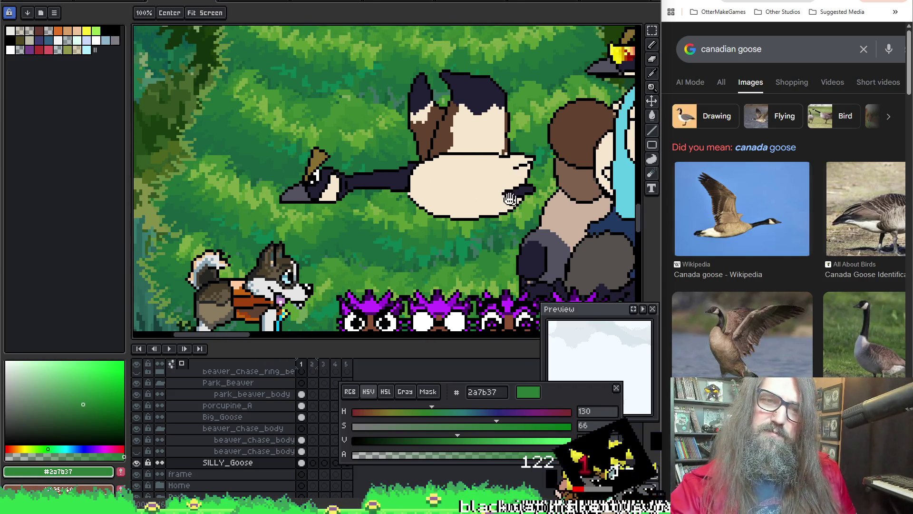
left_click_drag(587, 55, 539, 271)
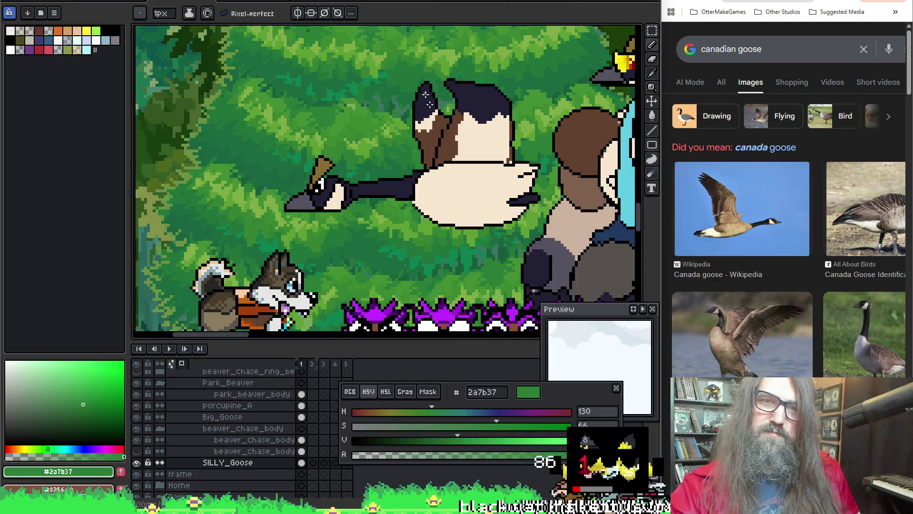
scroll(426, 122, "down", 3)
scroll(364, 247, "up", 1)
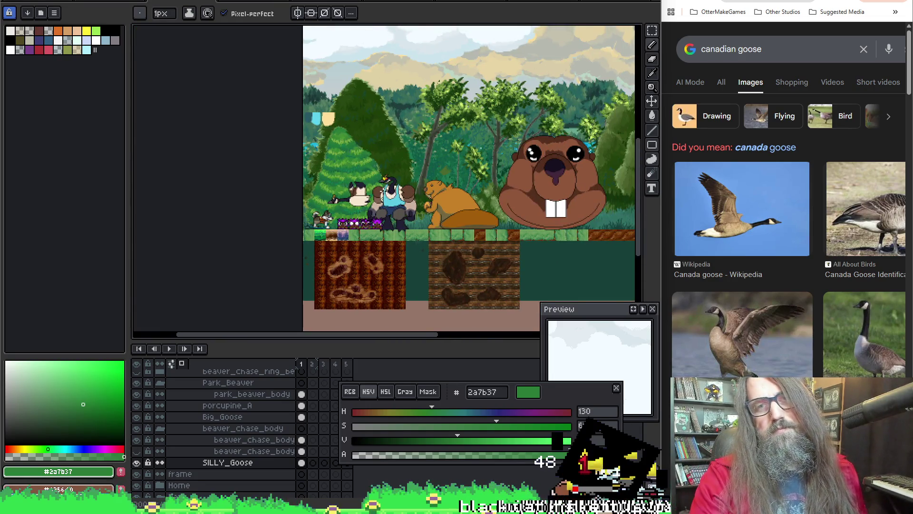
scroll(363, 247, "up", 2)
left_click_drag(365, 246, 507, 222)
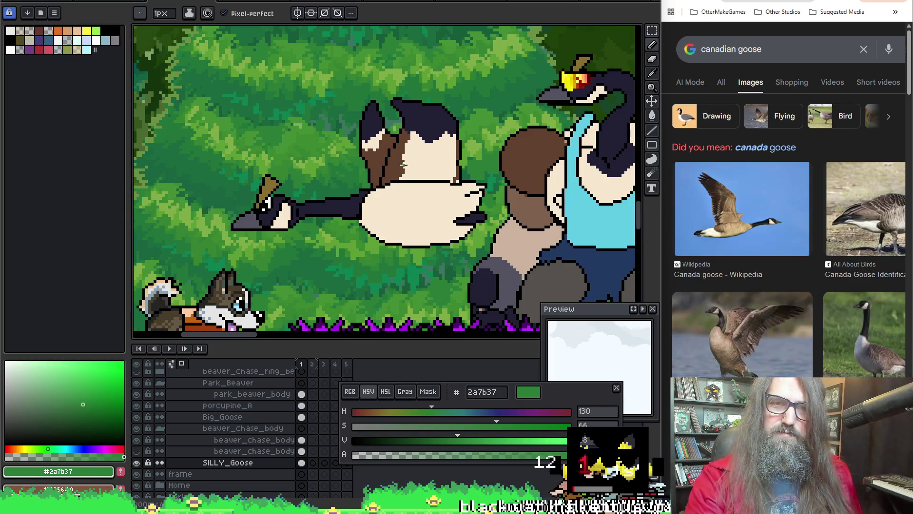
left_click_drag(423, 221, 409, 125)
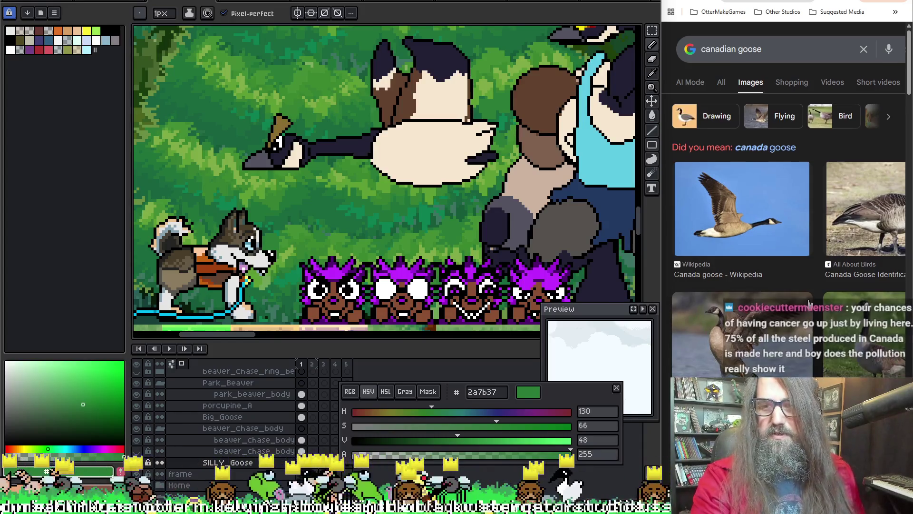
scroll(809, 316, "down", 3)
scroll(809, 317, "down", 1)
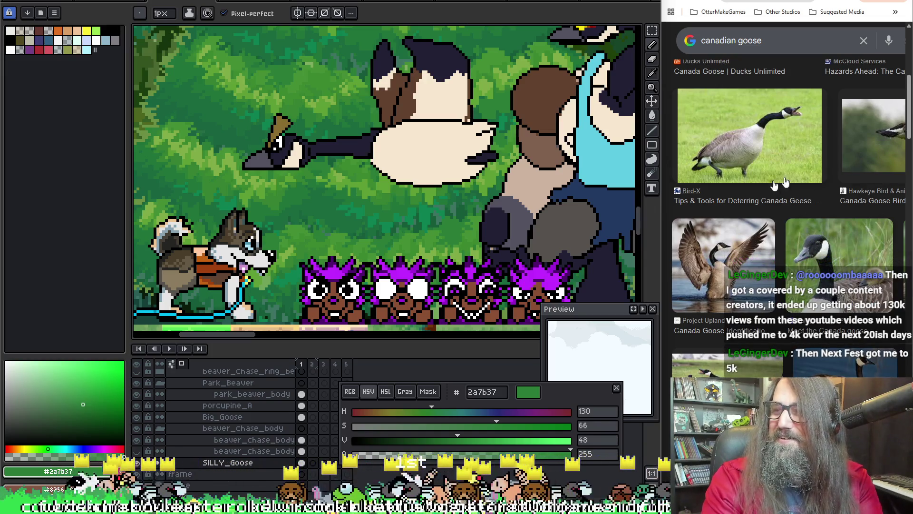
scroll(777, 214, "down", 2)
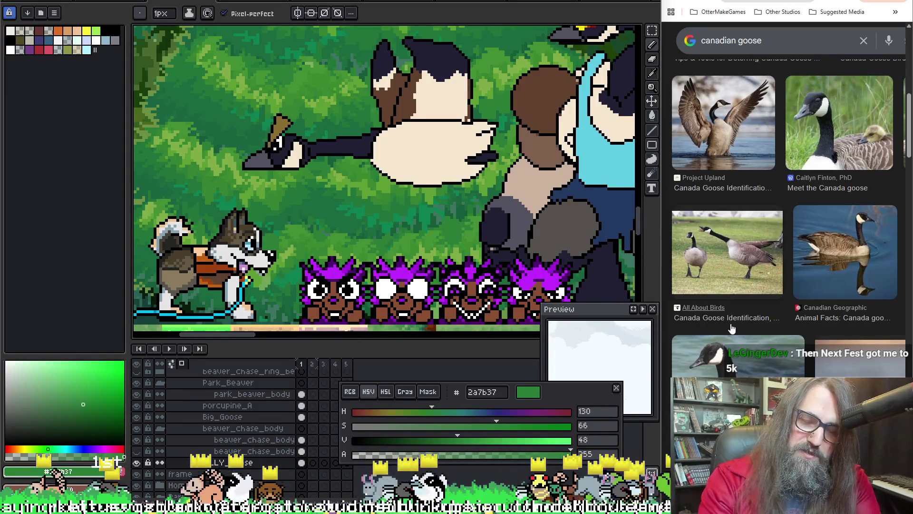
Bring the Google Images Canada goose results back into view as reference
left_click(662, 237)
key("alt+Tab")
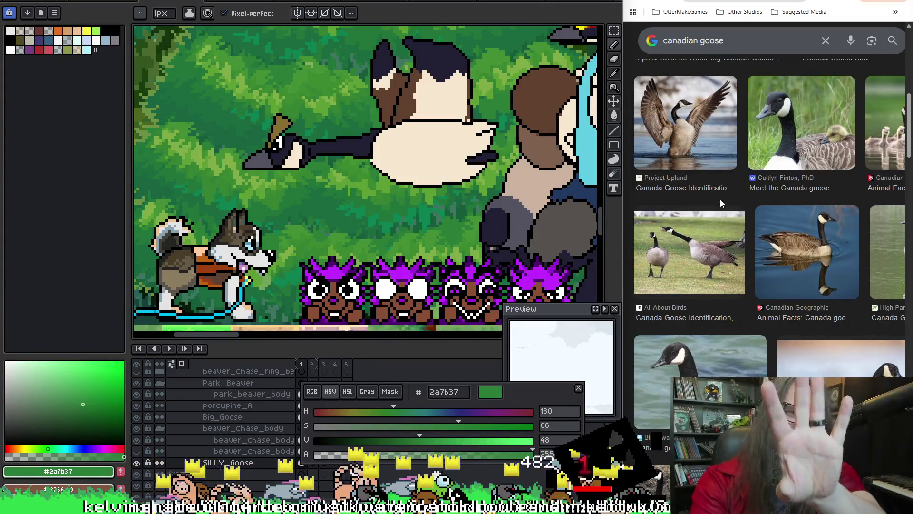
scroll(681, 165, "down", 1)
scroll(681, 165, "down", 3)
scroll(726, 222, "down", 2)
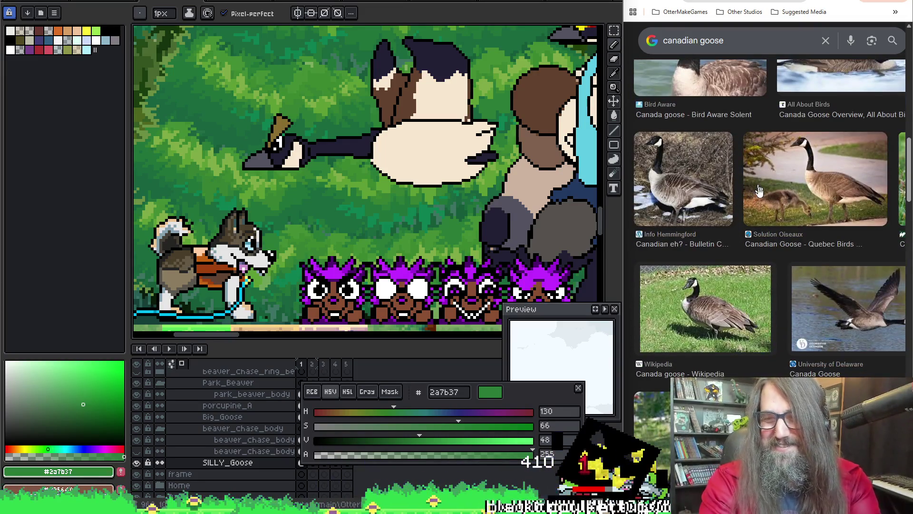
scroll(758, 187, "down", 2)
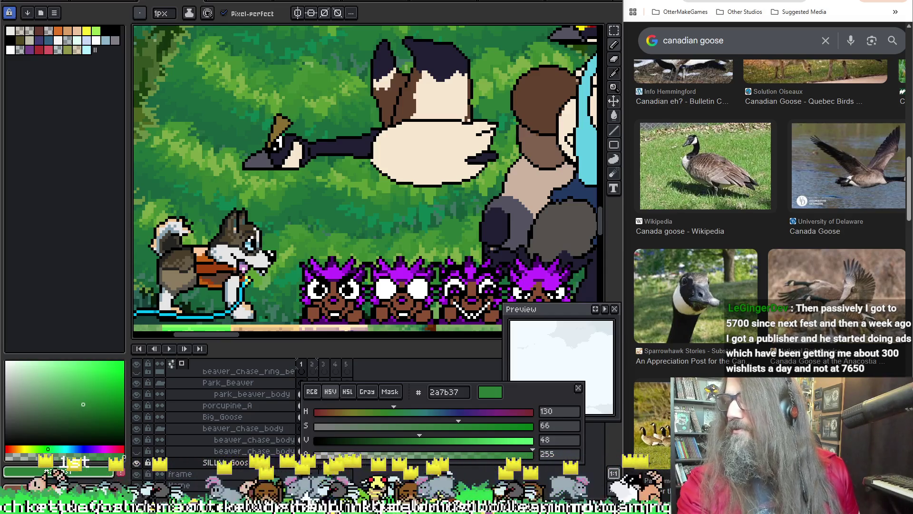
left_click_drag(360, 193, 317, 236)
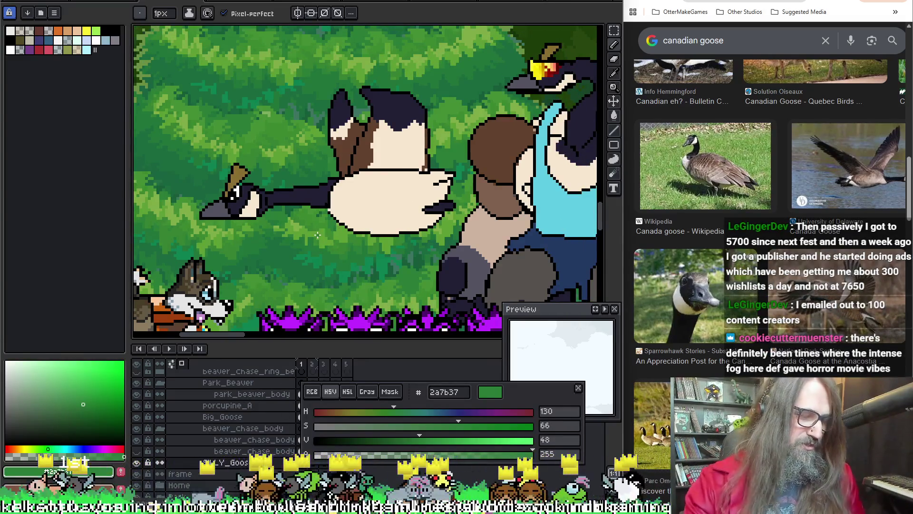
Try a rectangular selection around the goose's wings, body and head, then clear it
key("m")
left_click_drag(451, 48, 289, 192)
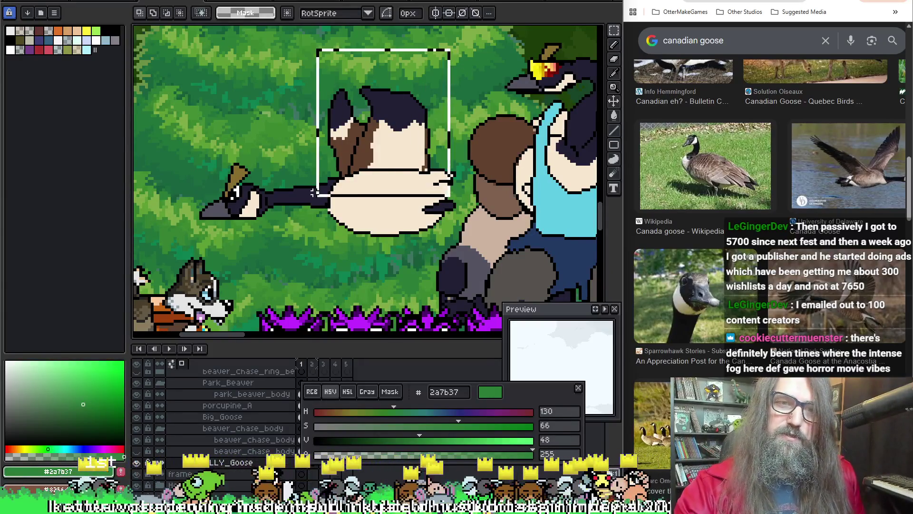
left_click_drag(203, 61, 309, 252)
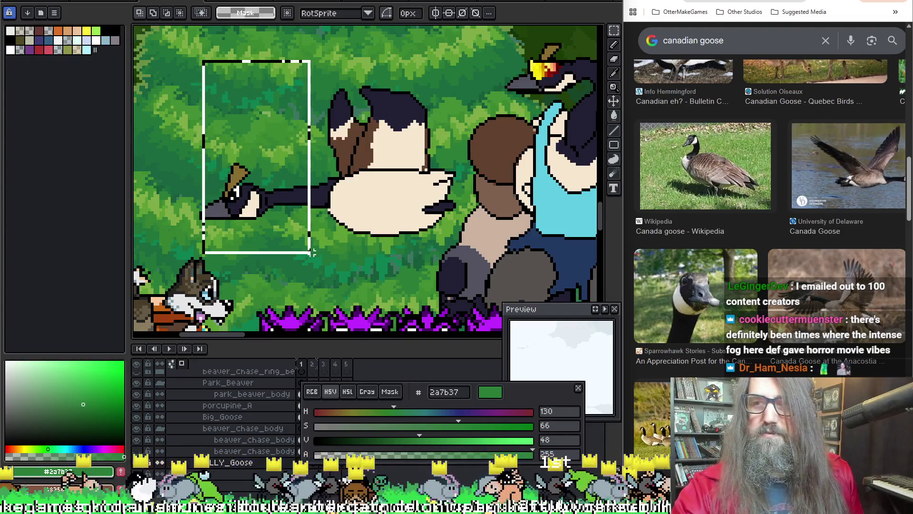
left_click_drag(312, 251, 316, 271)
key("ctrl+d")
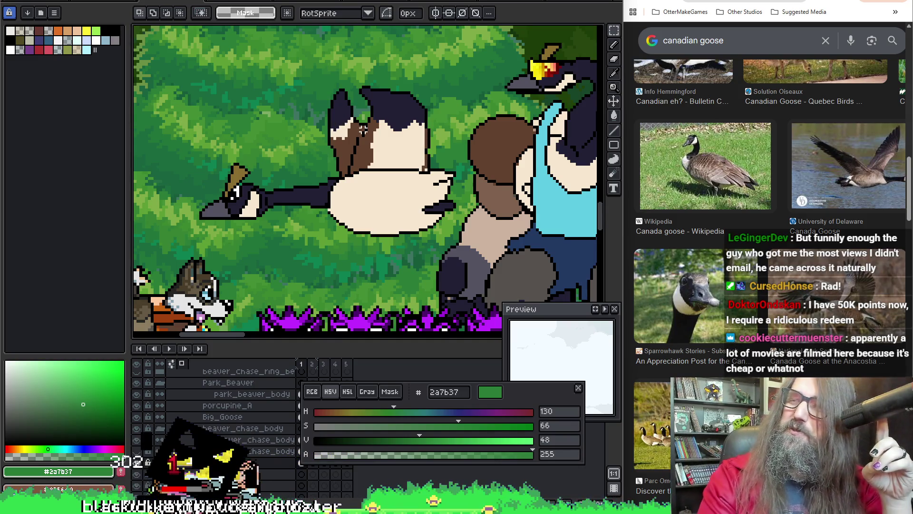
Select the whole goose and shift it slightly left, leaving the tail tip behind
left_click_drag(275, 98, 303, 120)
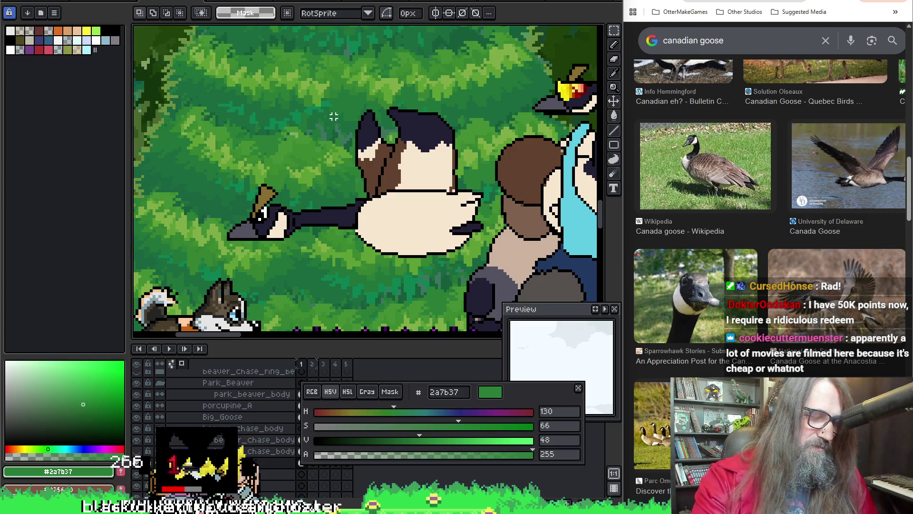
left_click_drag(169, 64, 460, 260)
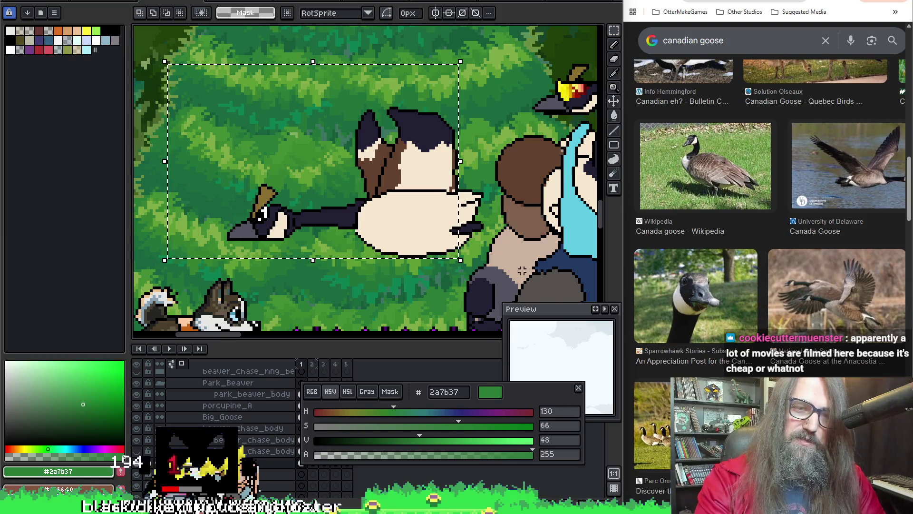
left_click_drag(454, 202, 439, 201)
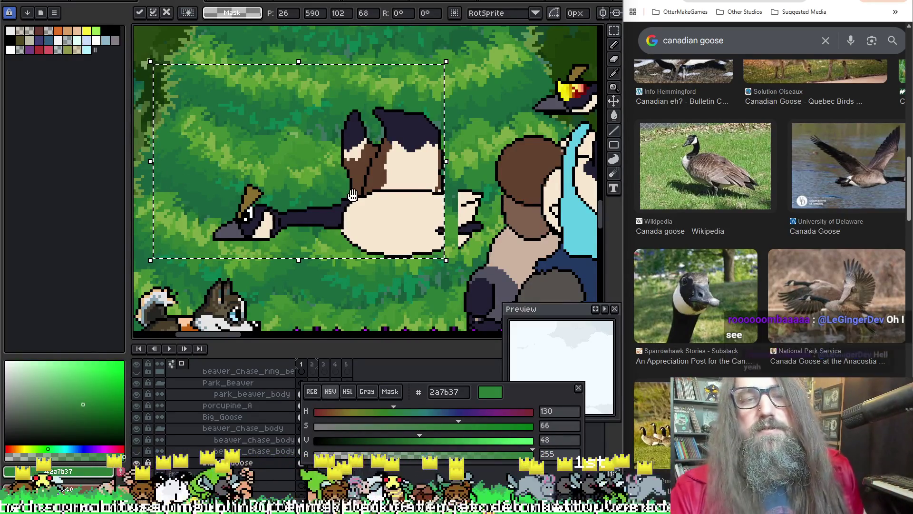
Deselect, sample black from the goose outline and ready the Pencil at the tail
key("ctrl+d")
scroll(448, 192, "up", 2)
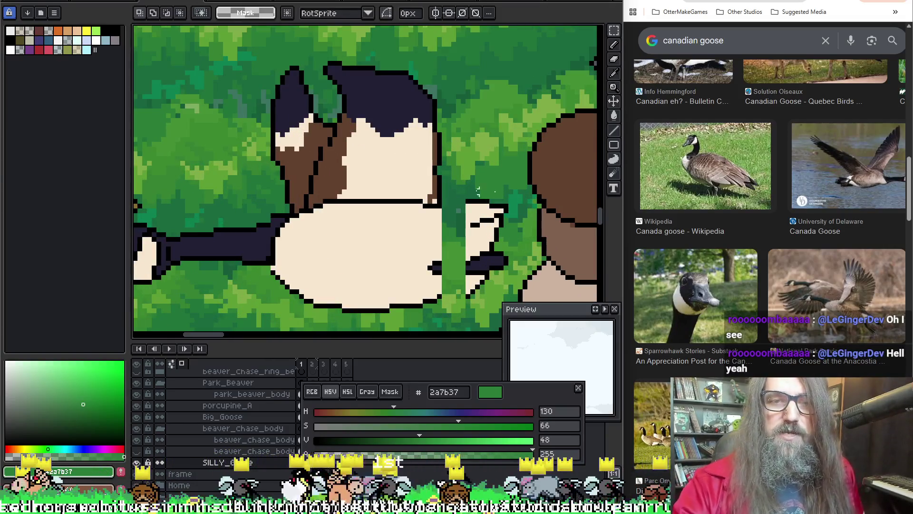
key("i")
left_click(440, 204)
key("b")
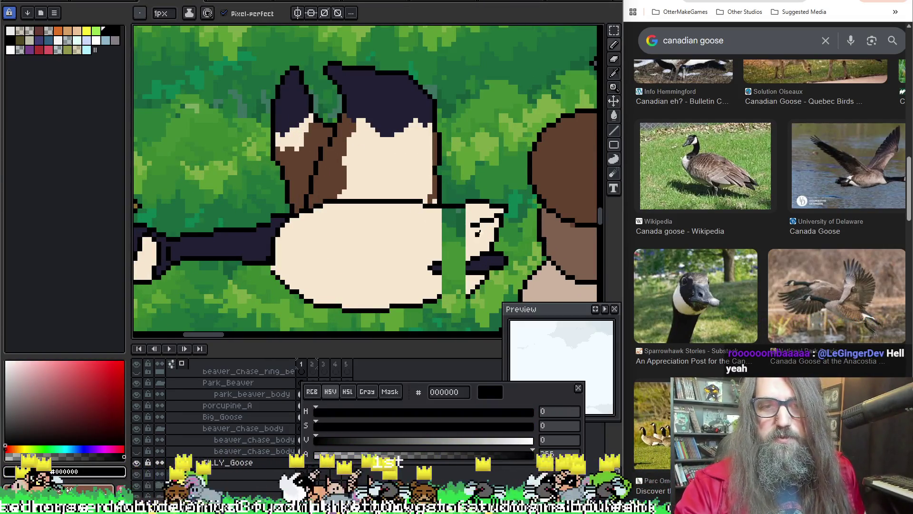
scroll(440, 285, "down", 1)
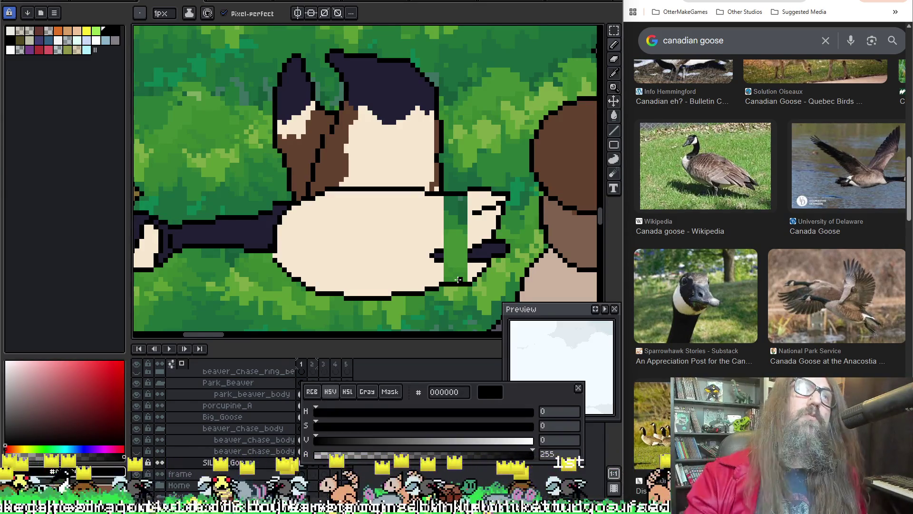
scroll(373, 190, "up", 1)
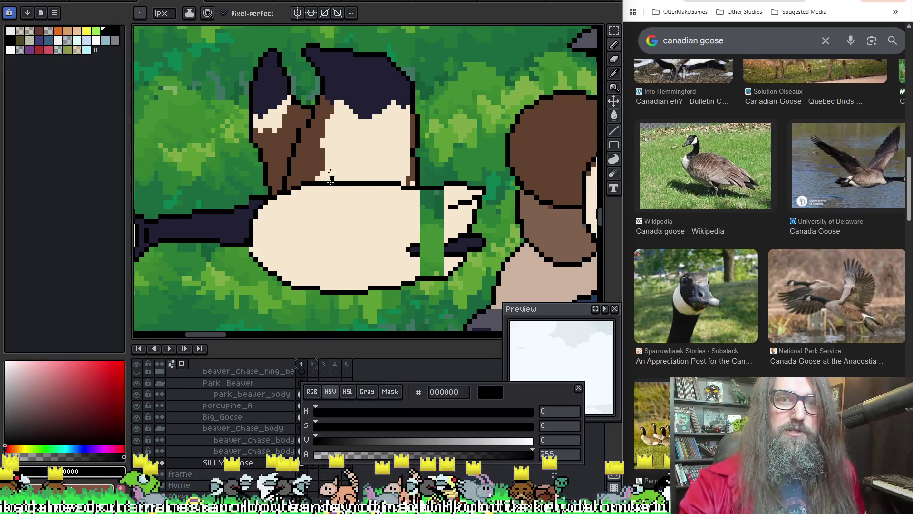
scroll(368, 188, "down", 1)
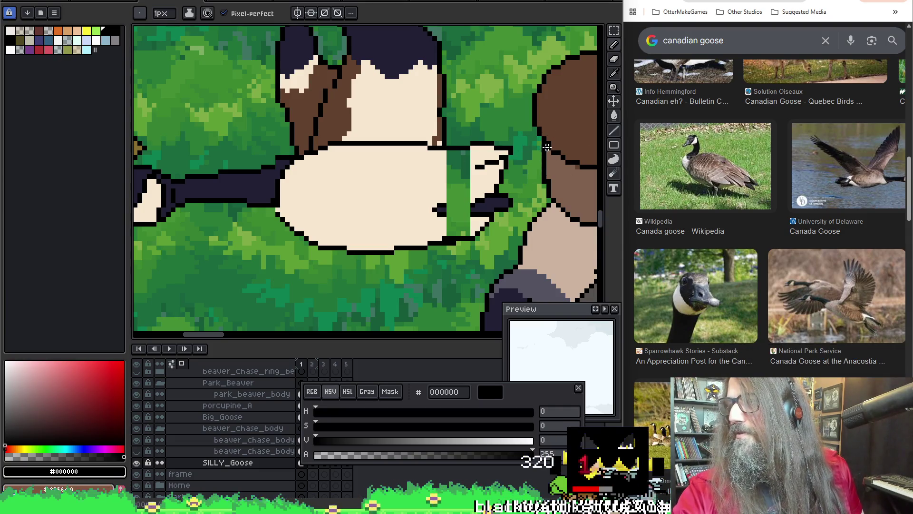
left_click_drag(524, 135, 499, 132)
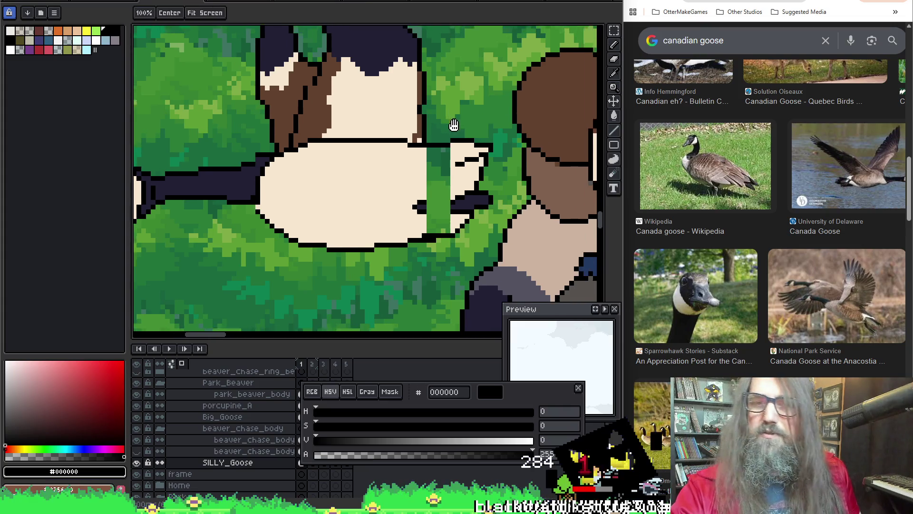
Touch up the tail stripe, alternating between dark navy #222034 and black
left_click(426, 203, "alt")
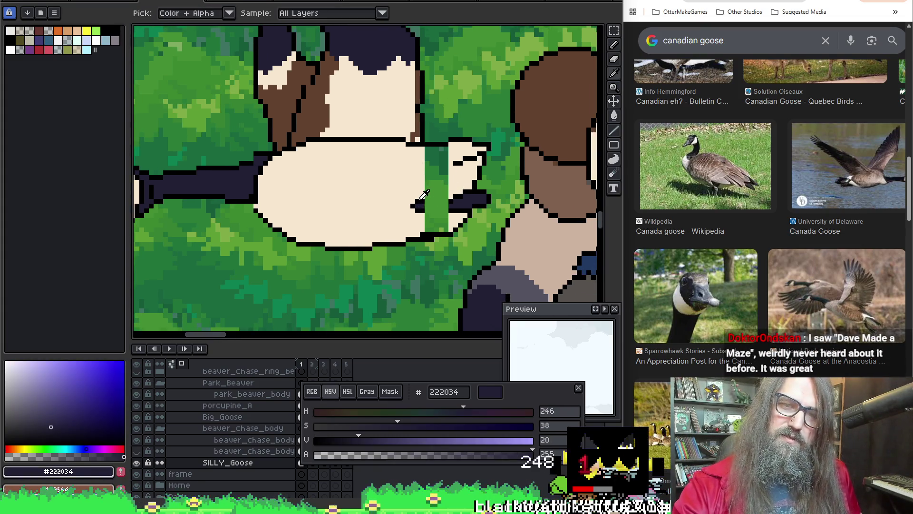
left_click(426, 202, "alt")
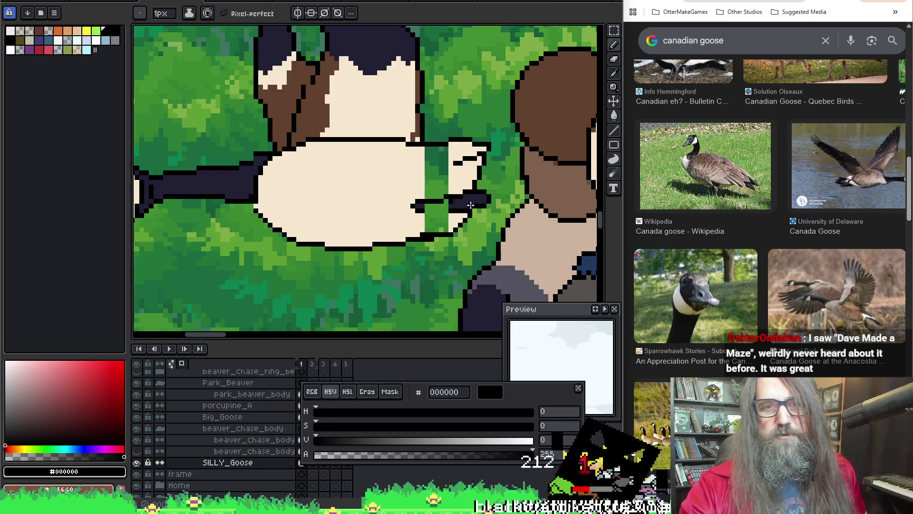
left_click(451, 204, "alt")
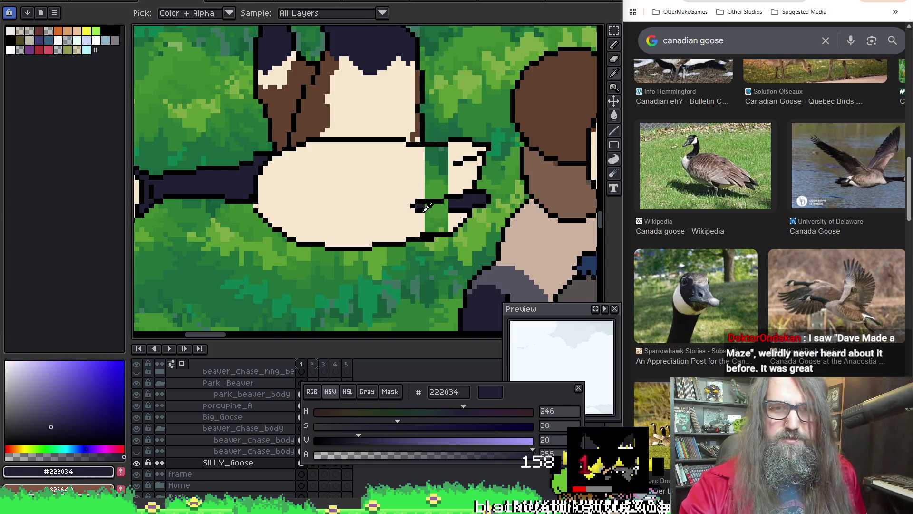
left_click(427, 206, "alt")
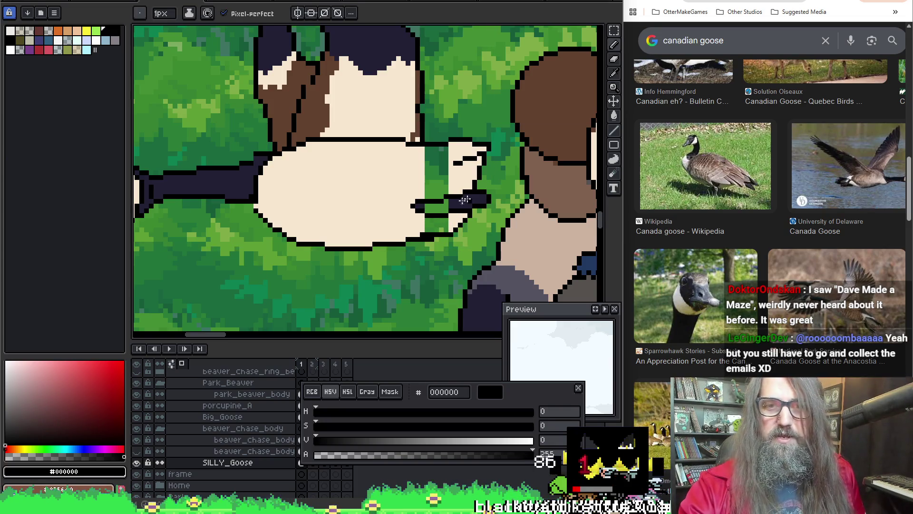
left_click(421, 207, "alt")
Sample the cream #f7e7cf body colour to fill the green gap at the tail
key("space")
left_click_drag(403, 204, 406, 219)
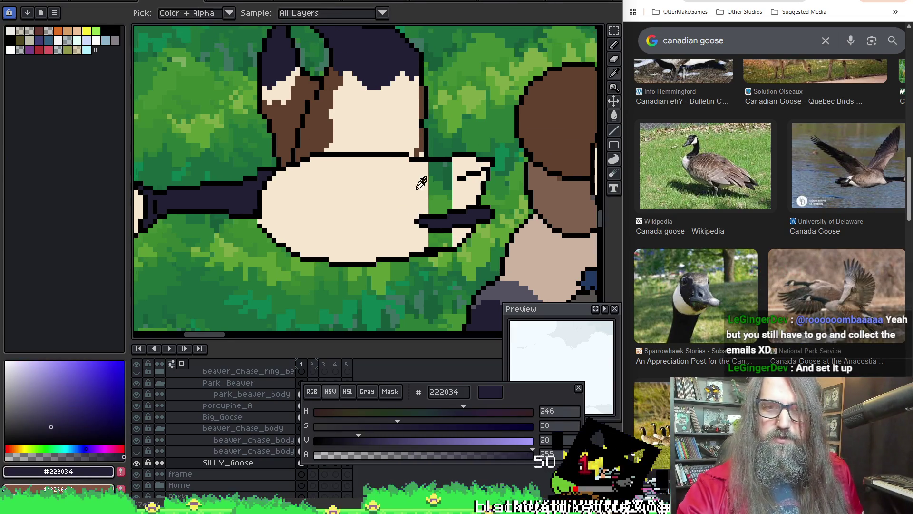
left_click(421, 185, "alt")
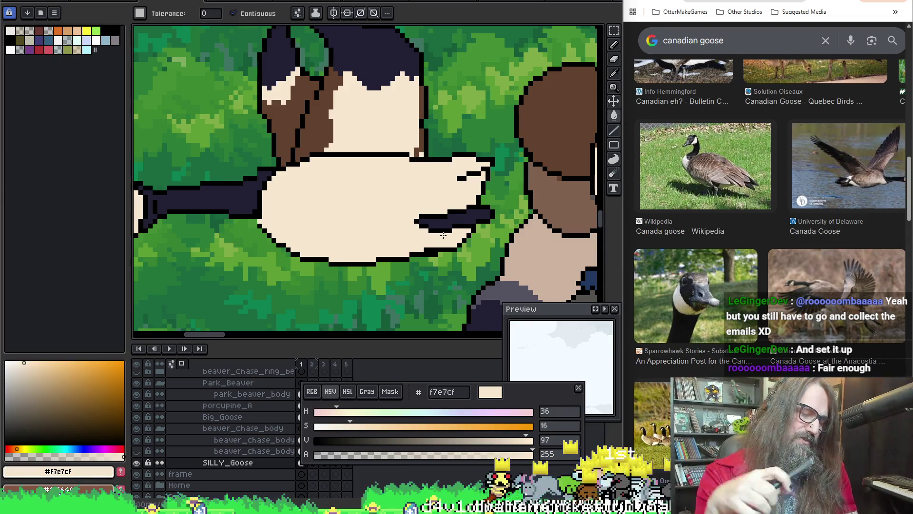
scroll(443, 234, "down", 2)
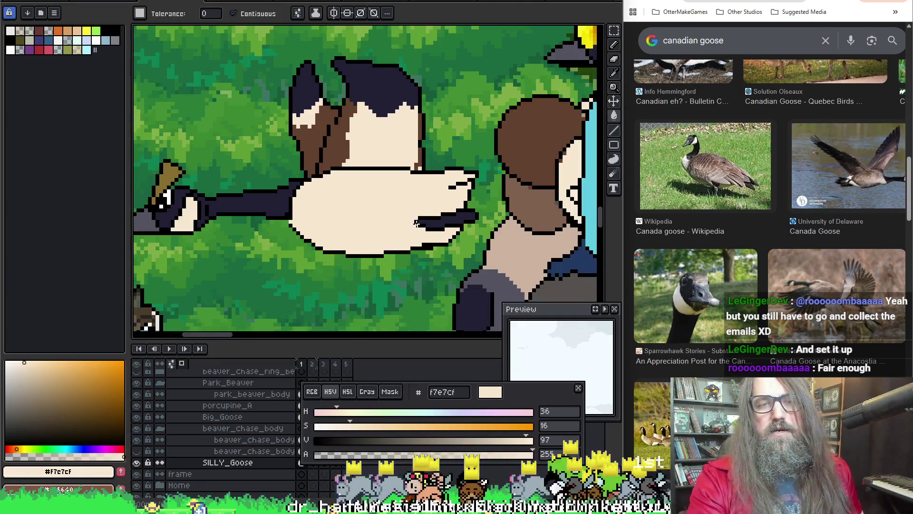
scroll(428, 222, "down", 2)
scroll(407, 208, "up", 1)
scroll(394, 201, "up", 2)
scroll(393, 201, "down", 1)
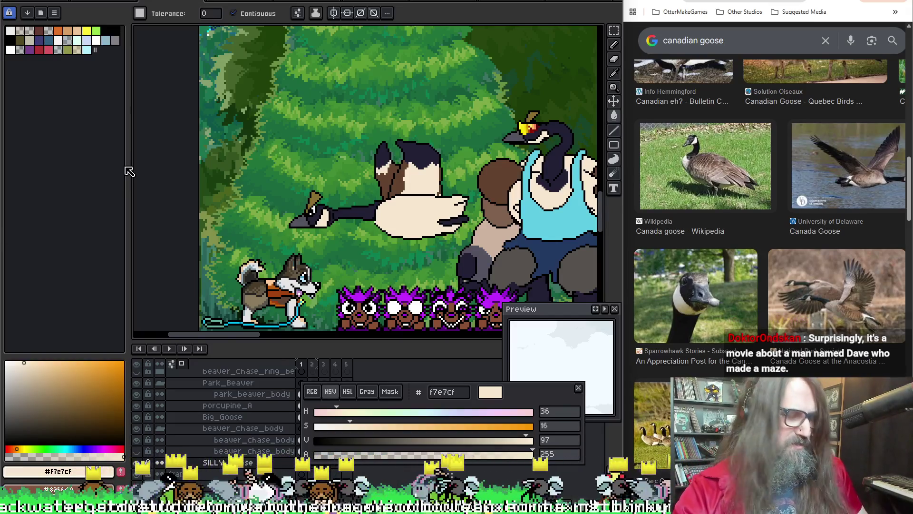
Move the whole goose further left over the forest
key("m")
left_click_drag(284, 201, 464, 254)
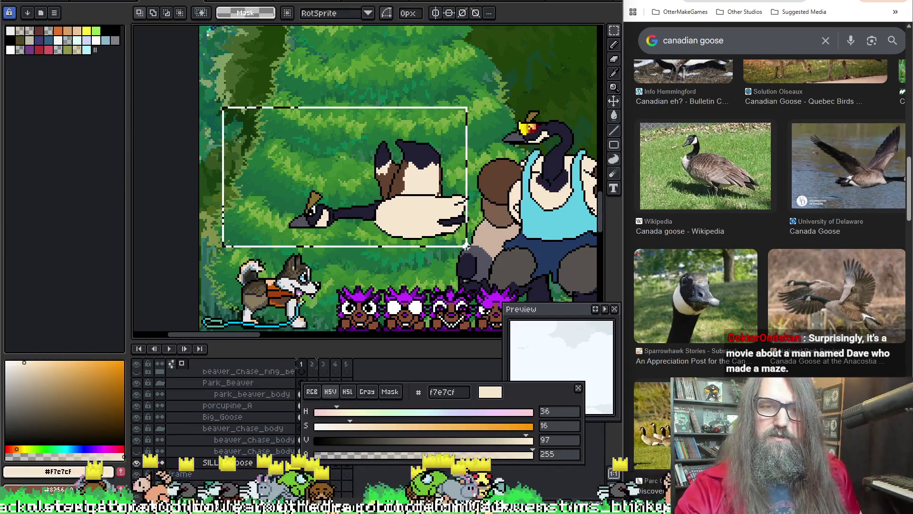
key("ctrl+d")
key("m")
left_click_drag(415, 226, 372, 229)
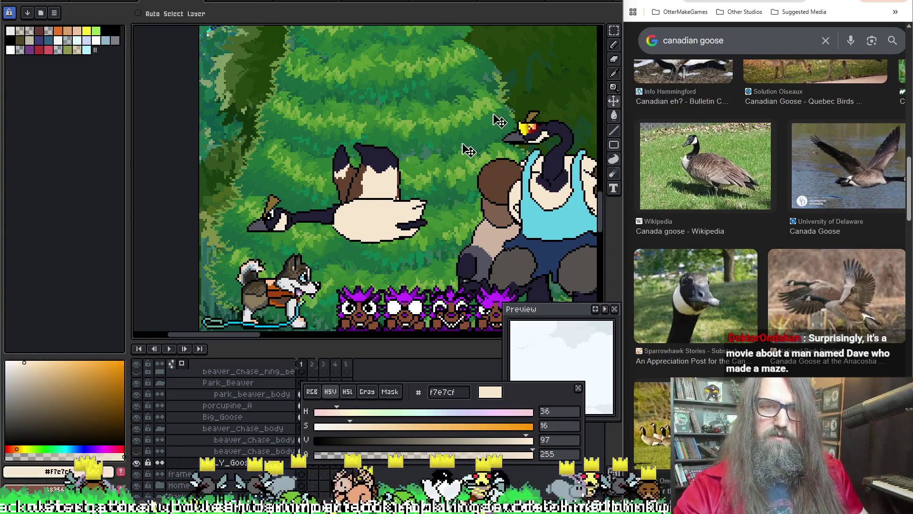
Select the goose's tail tip and nudge it one pixel right
key("r")
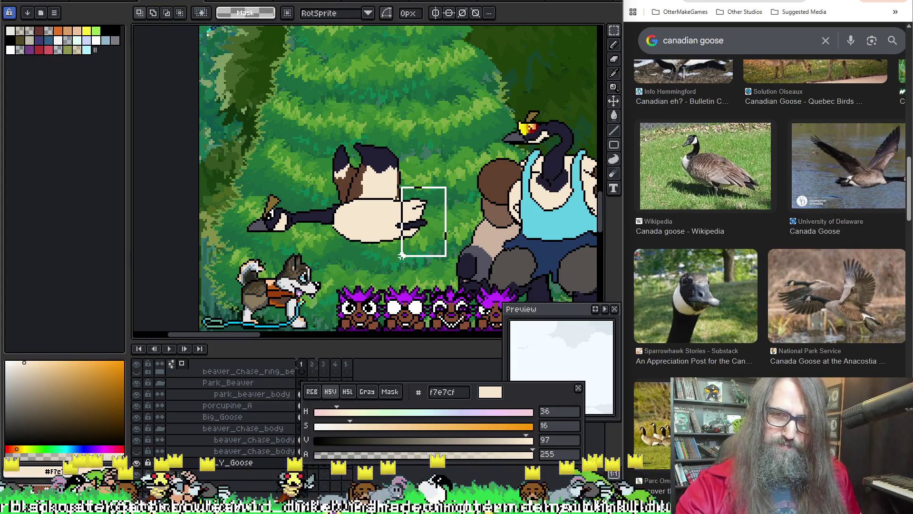
left_click_drag(403, 254, 404, 255)
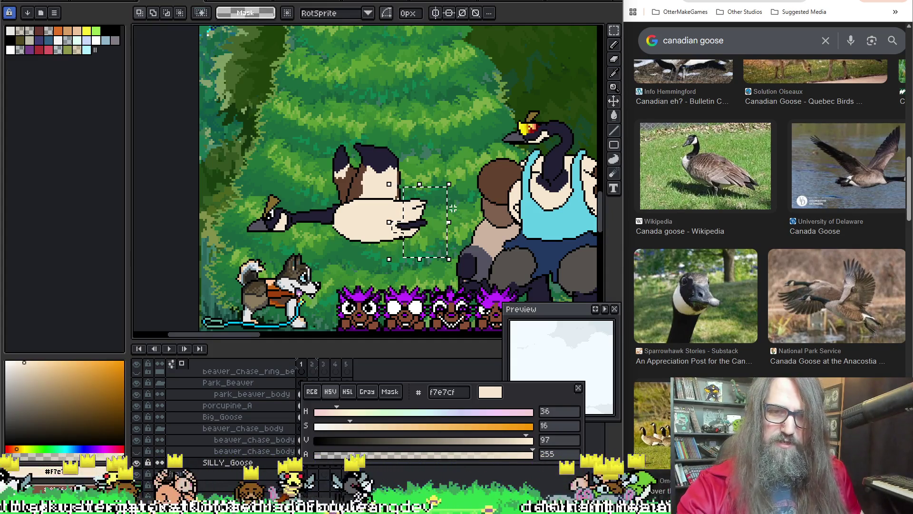
key("Right")
key("Right")
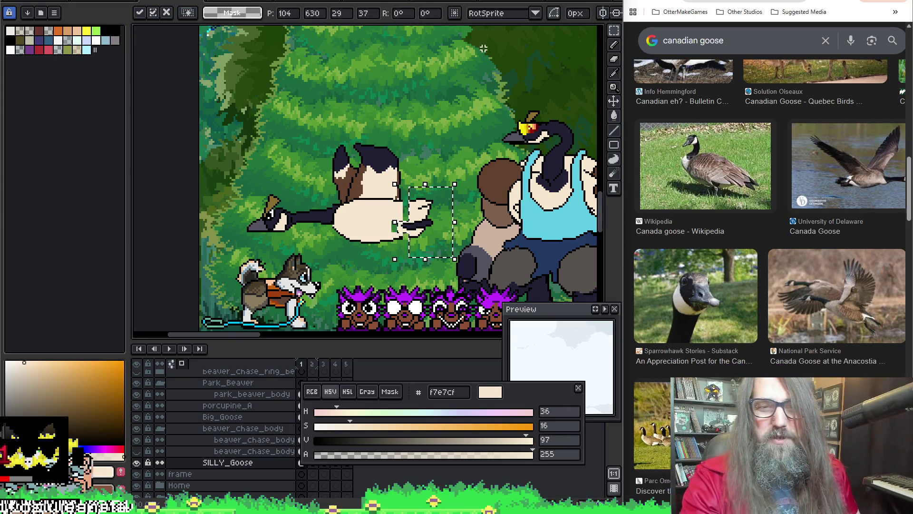
scroll(481, 49, "up", 2)
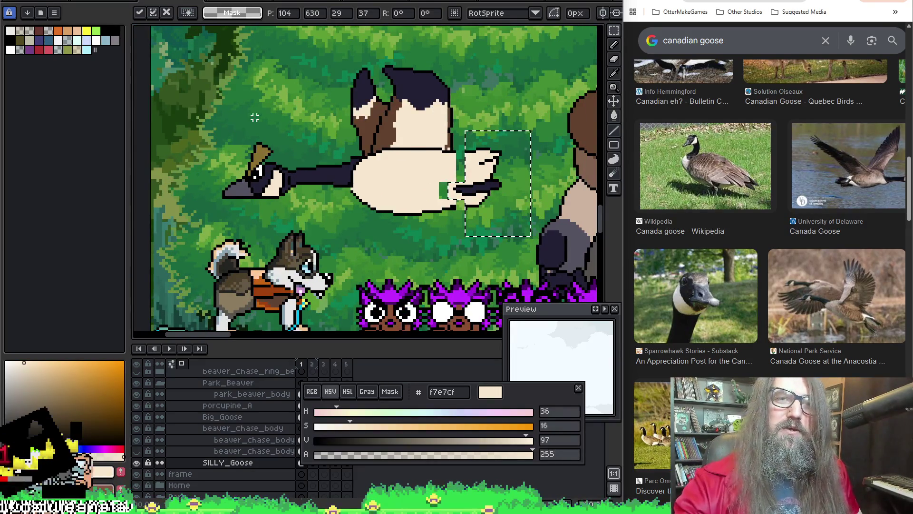
key("ctrl+Tab")
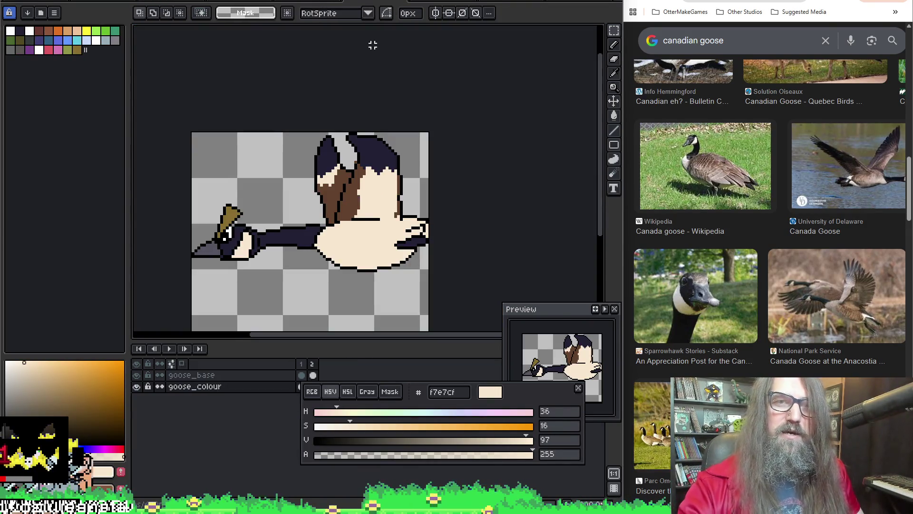
key("ctrl+Tab")
scroll(316, 94, "down", 2)
key("Return")
scroll(359, 92, "up", 1)
left_click_drag(399, 164, 479, 107)
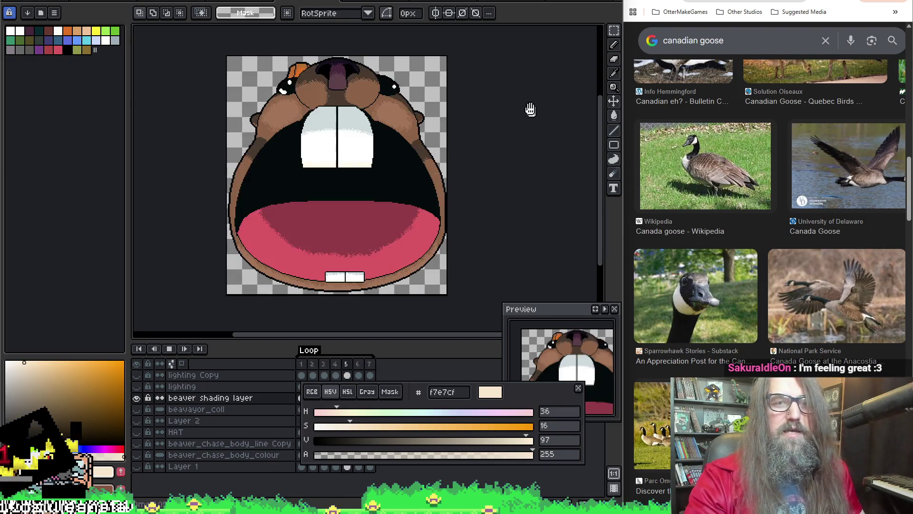
left_click(163, 2)
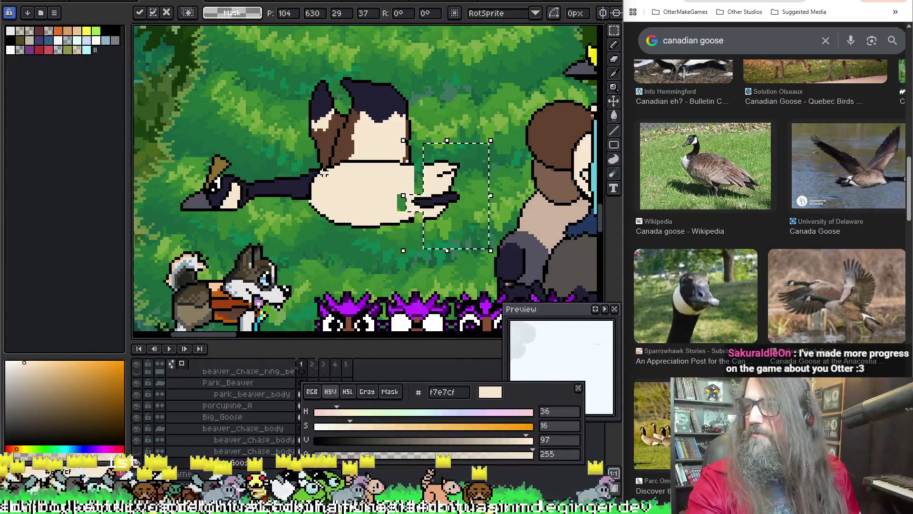
scroll(365, 179, "left", 2)
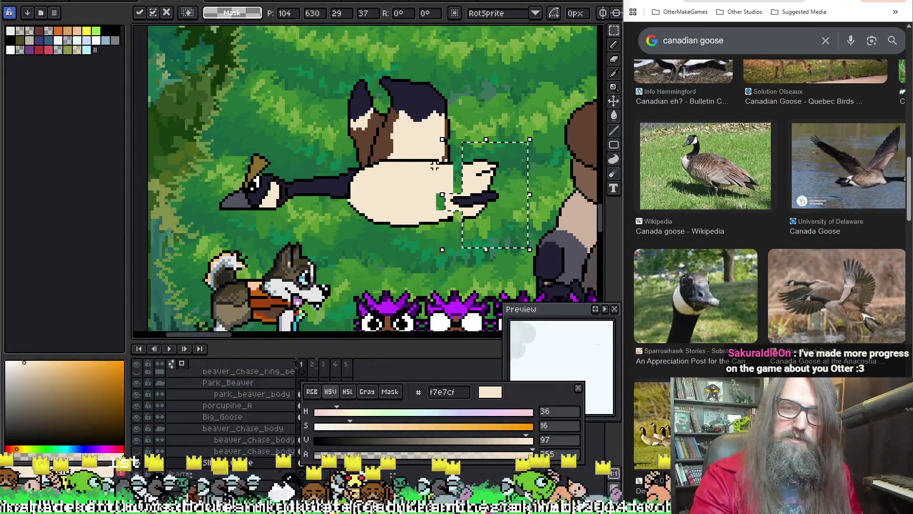
scroll(437, 166, "up", 1)
Drop the tail tip selection and sample the cream body colour for a fill
left_click(437, 165)
key("i")
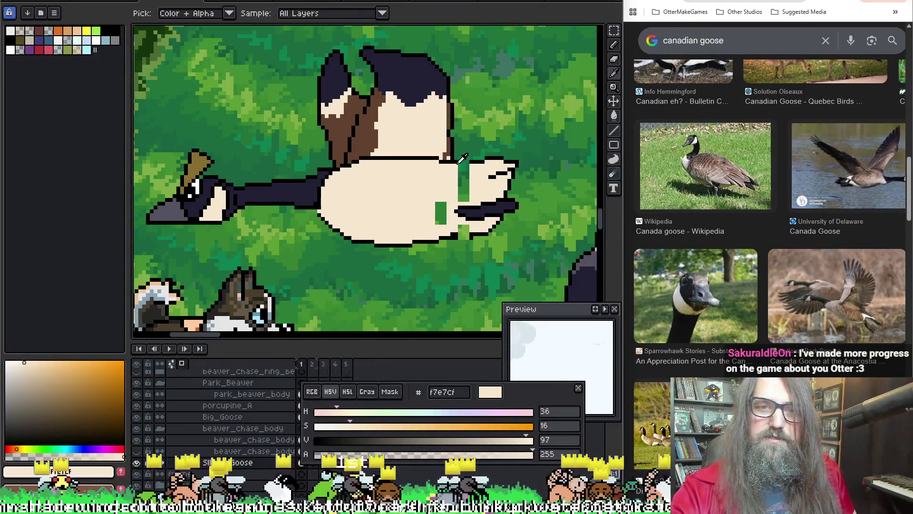
left_click(460, 160, "alt")
key("alt")
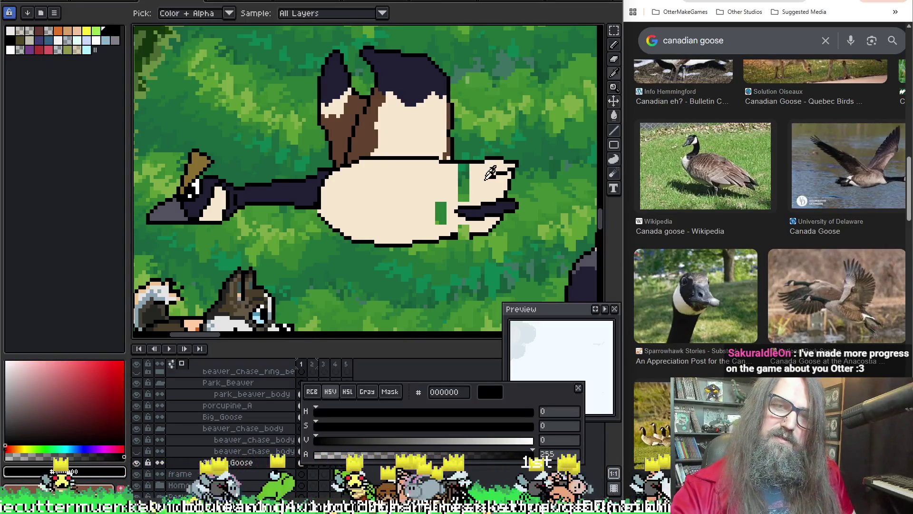
left_click(451, 235, "alt")
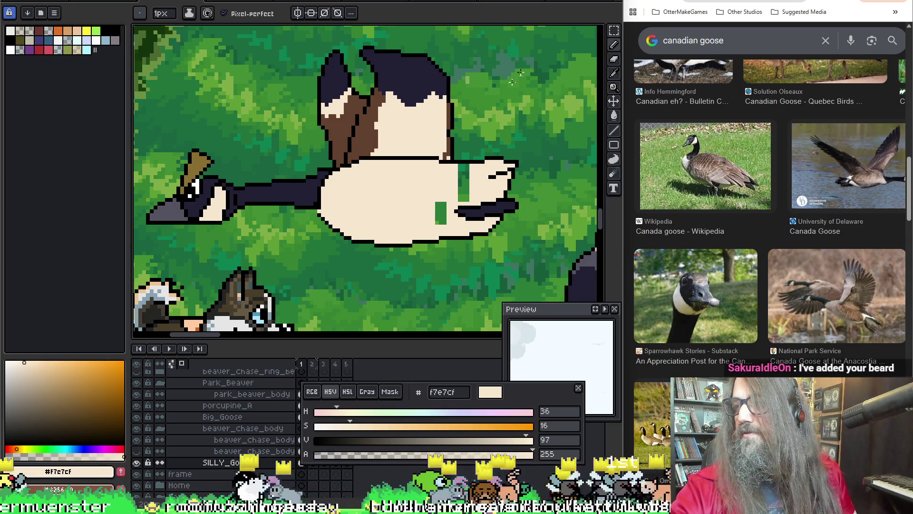
key("g")
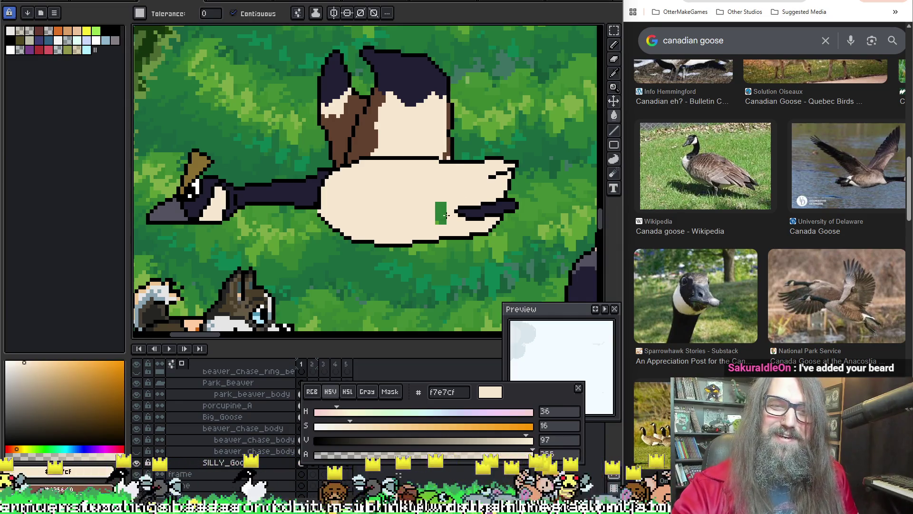
scroll(538, 98, "down", 3)
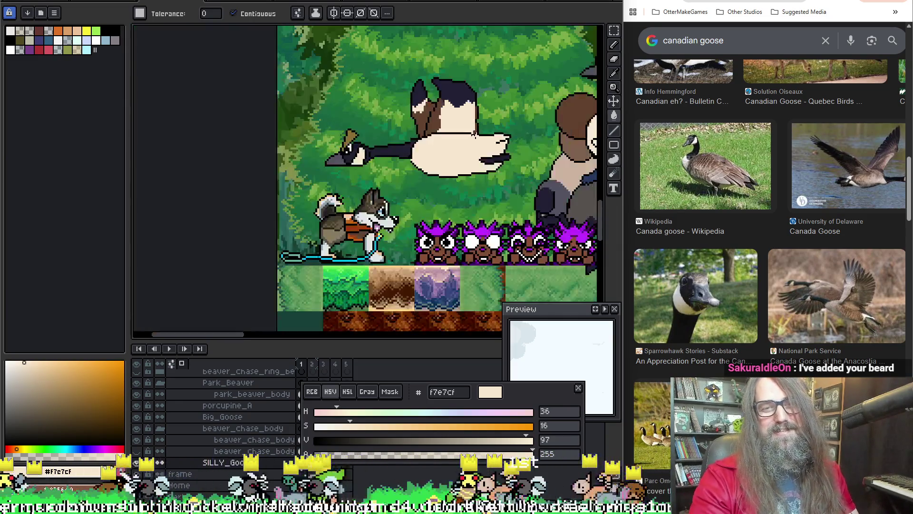
scroll(333, 171, "up", 3)
Rectangle-select the dark tail feathers, commit their reshape, restore then clear the selection
key("m")
left_click_drag(479, 243, 380, 200)
left_click(490, 204)
left_click_drag(468, 197, 379, 216)
left_click(460, 189)
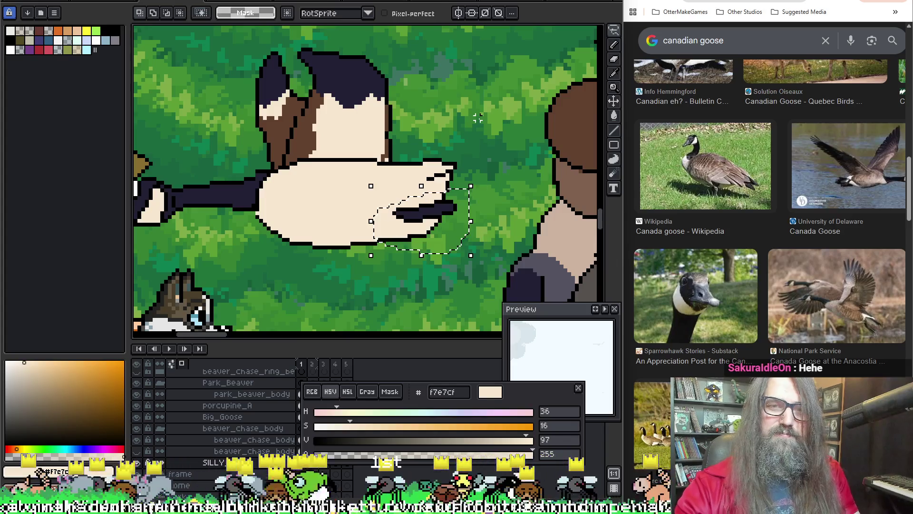
key("Return")
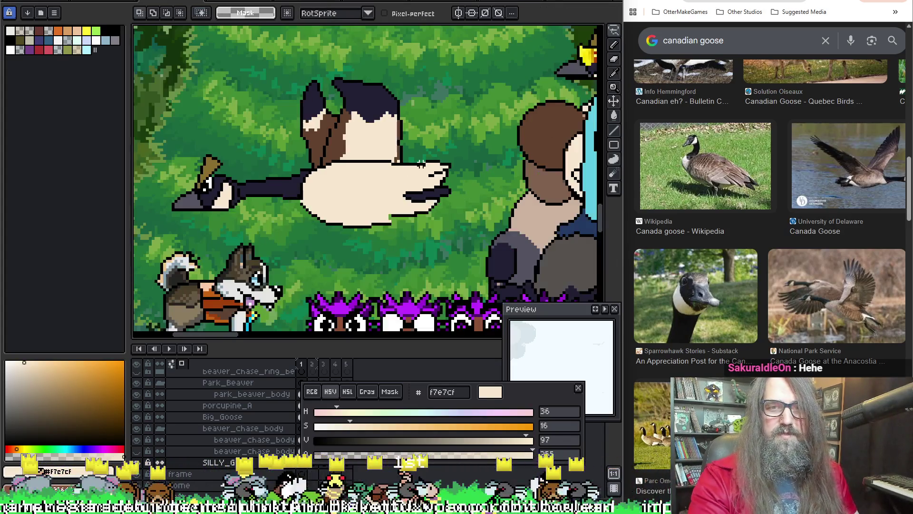
key("ctrl+z")
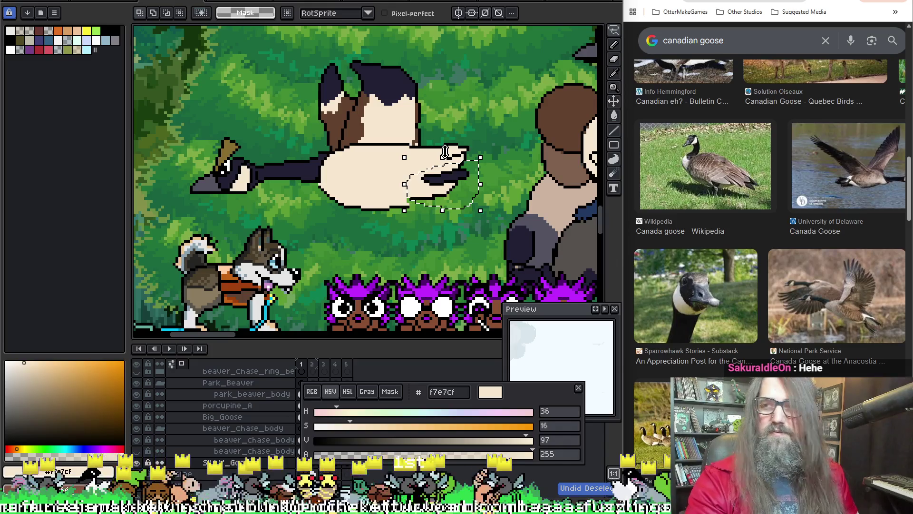
key("ctrl+d")
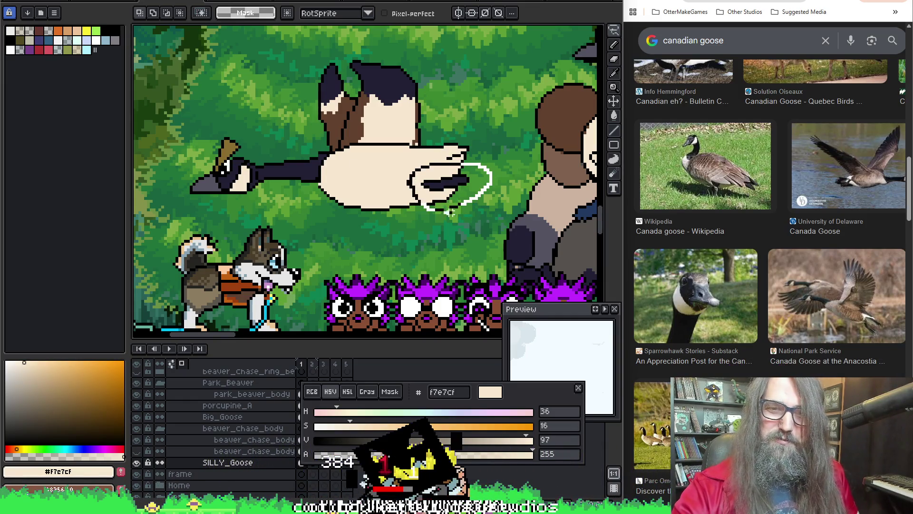
Commit the tail lasso and paint the stray green belly pixels cream
left_click_drag(443, 211, 448, 214)
key("Return")
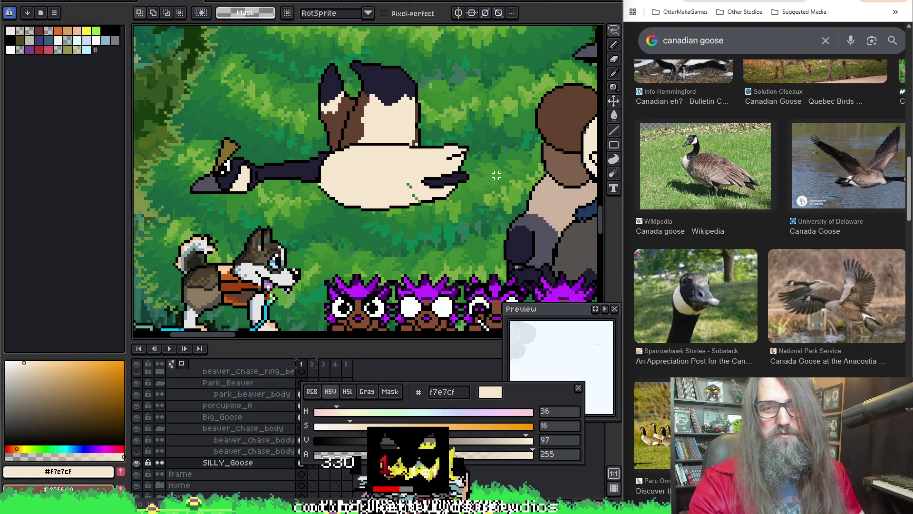
scroll(431, 192, "up", 2)
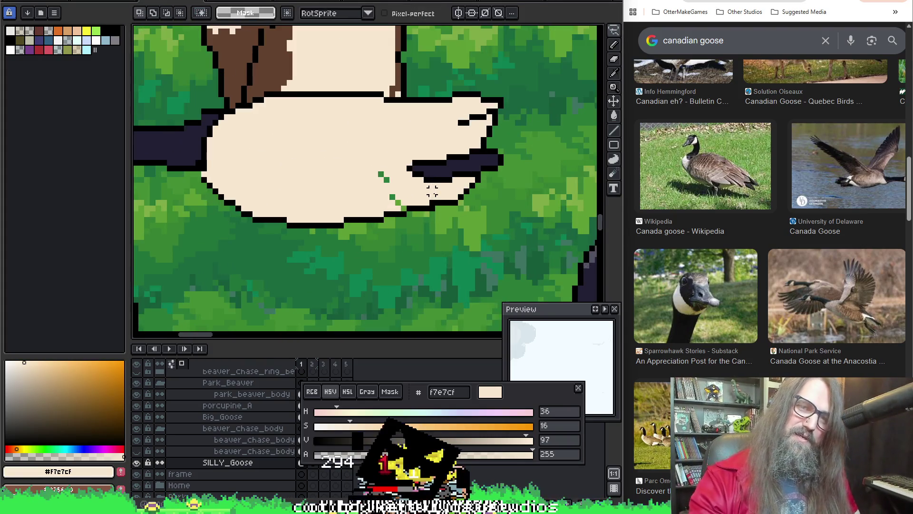
key("b")
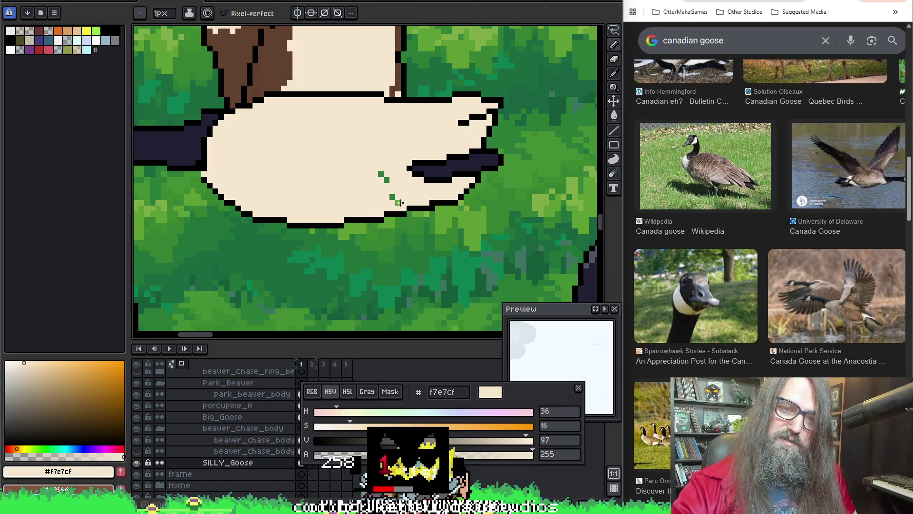
left_click_drag(384, 179, 377, 173)
left_click(378, 173)
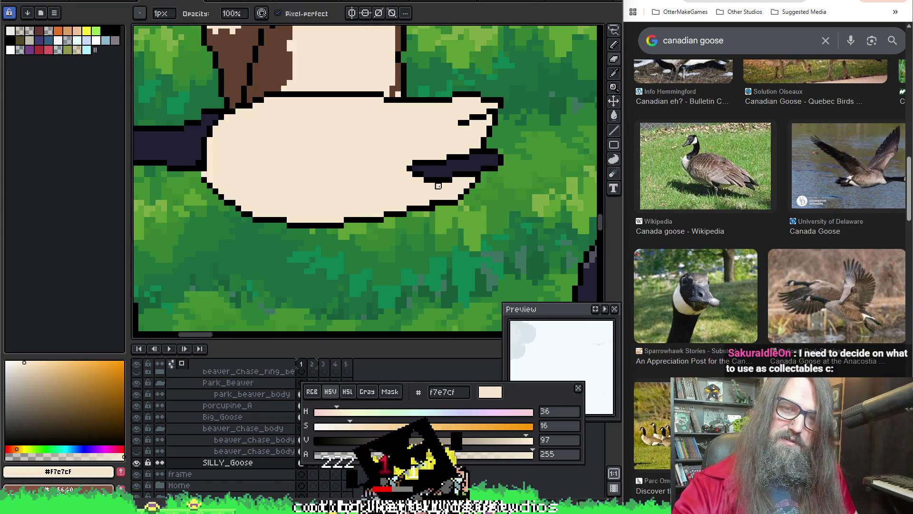
Pick up the dark brown 63422e feather colour as the drawing colour
key("b")
left_click_drag(432, 192, 439, 202)
scroll(479, 141, "up", 1)
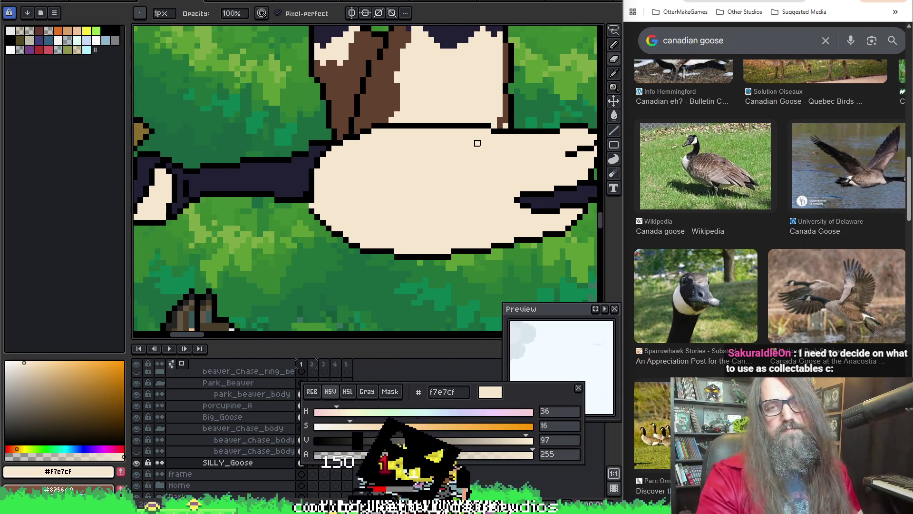
key("Return")
scroll(475, 203, "up", 1)
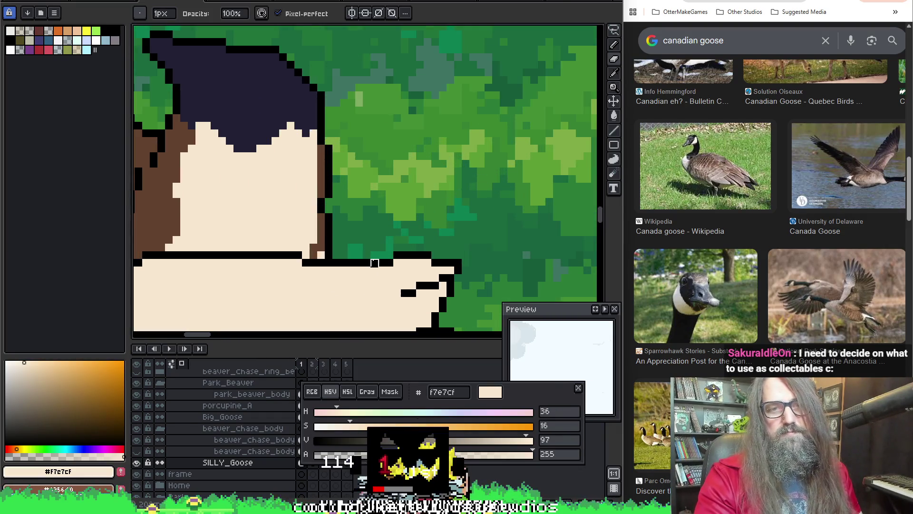
left_click(318, 254, "alt")
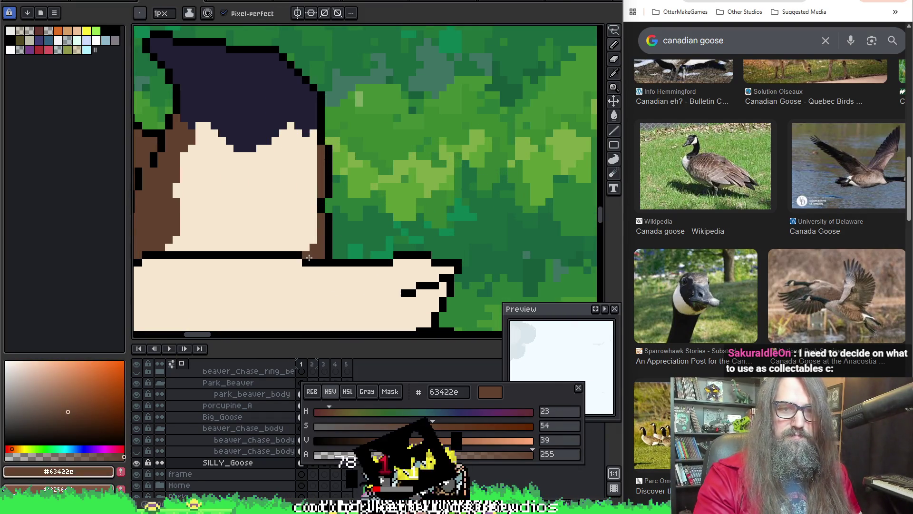
scroll(353, 184, "down", 2)
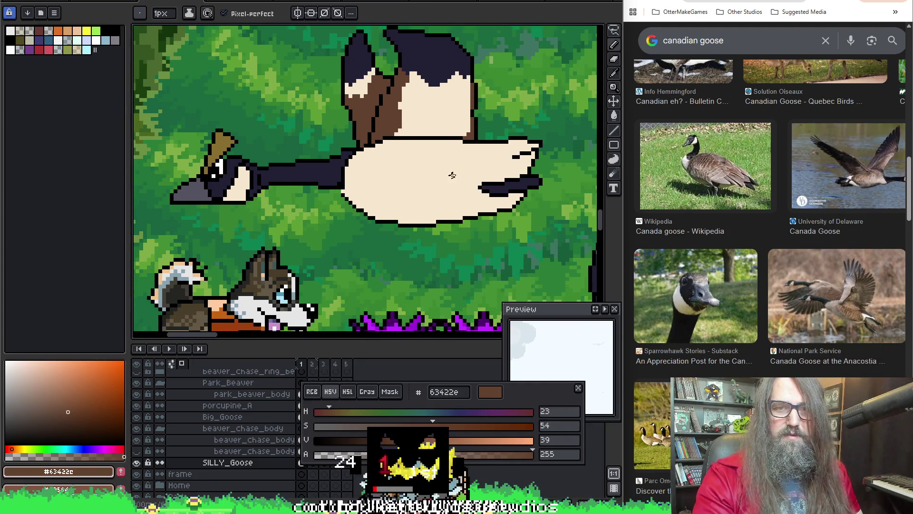
left_click_drag(417, 191, 390, 180)
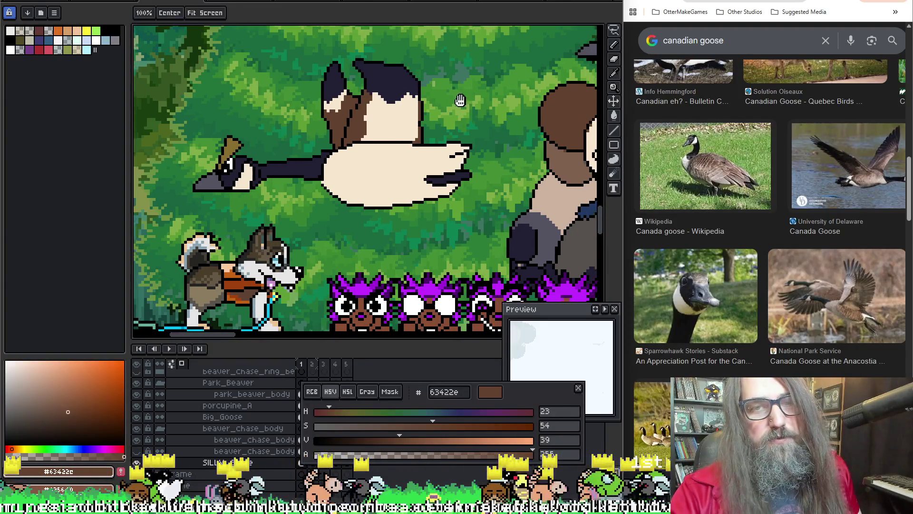
scroll(460, 121, "down", 1)
scroll(321, 164, "up", 2)
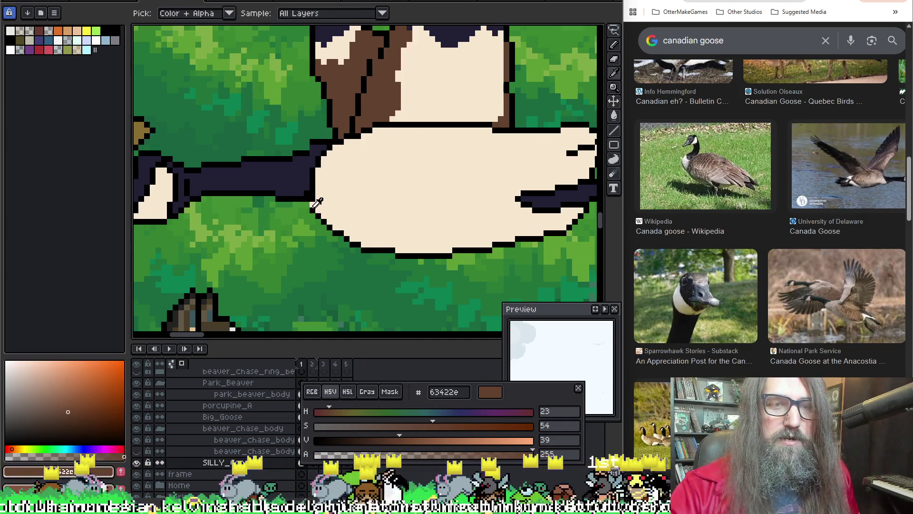
left_click(307, 204, "alt")
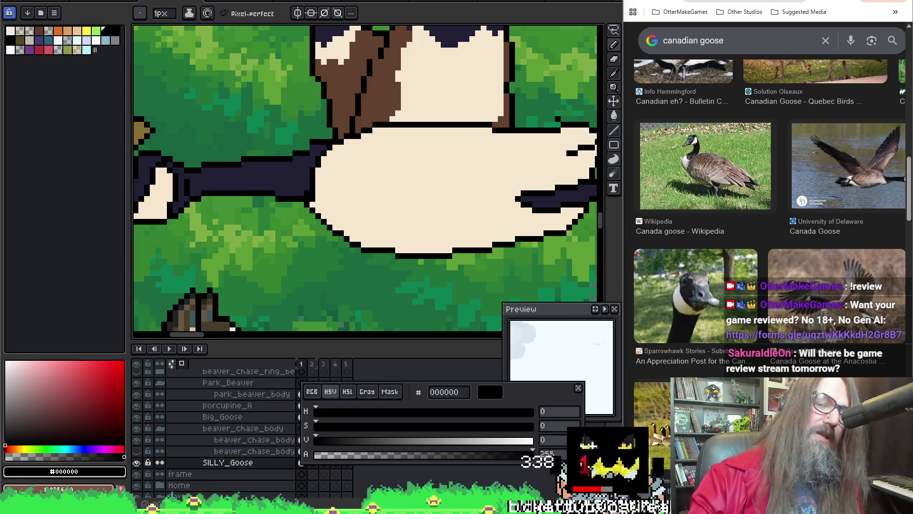
scroll(356, 224, "right", 3)
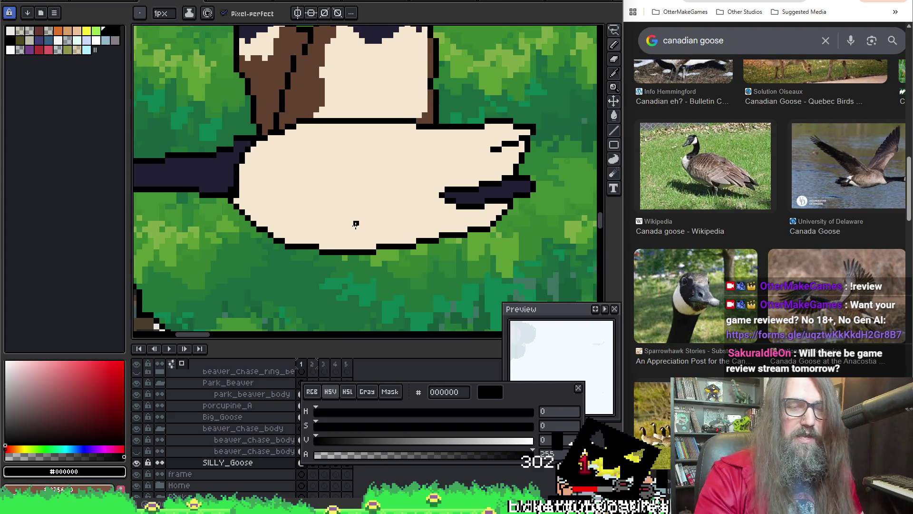
scroll(355, 224, "down", 2)
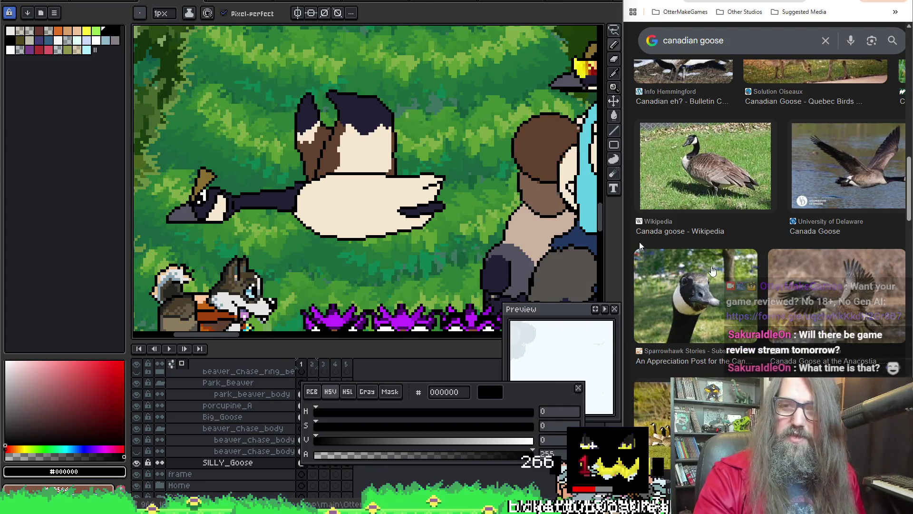
scroll(713, 236, "up", 5)
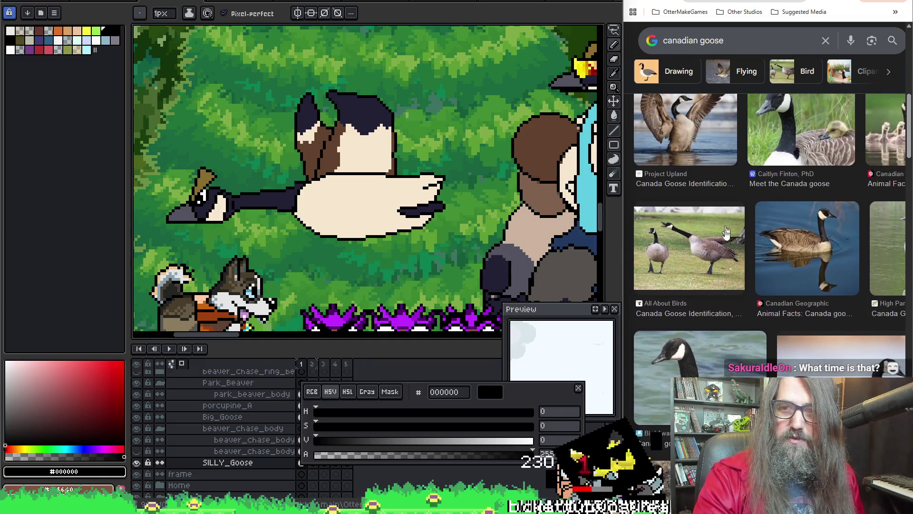
scroll(726, 226, "up", 2)
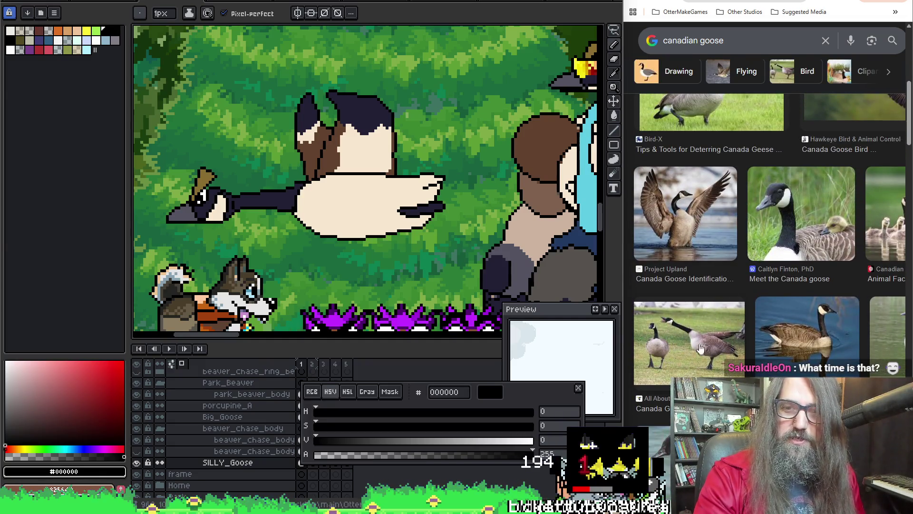
scroll(713, 350, "up", 2)
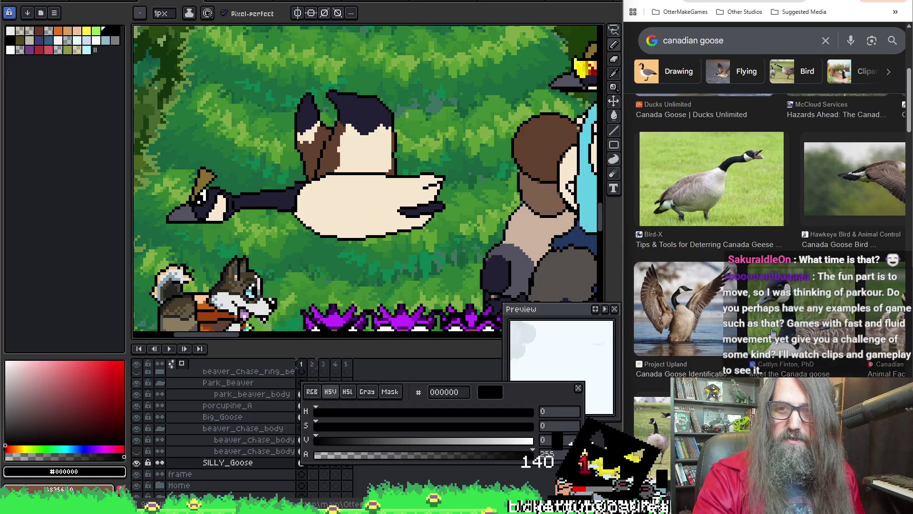
scroll(713, 335, "down", 1)
scroll(724, 239, "up", 3)
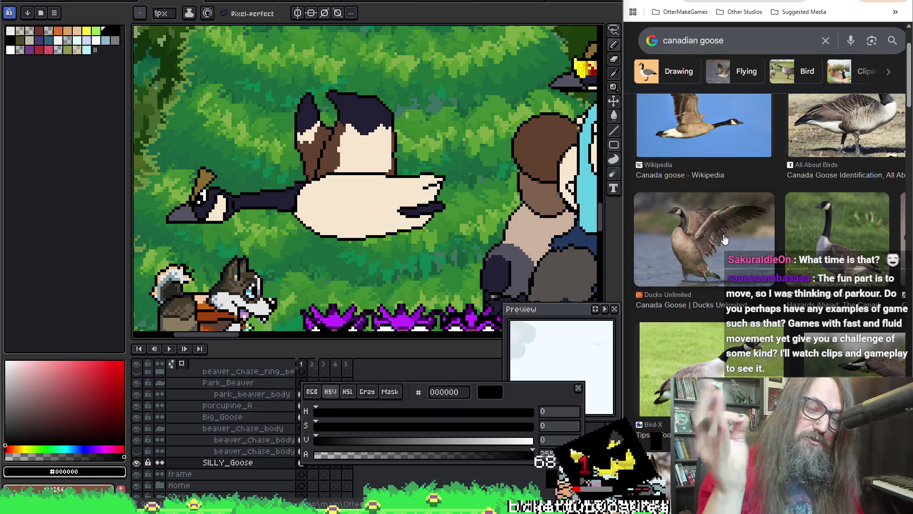
left_click_drag(373, 198, 413, 221)
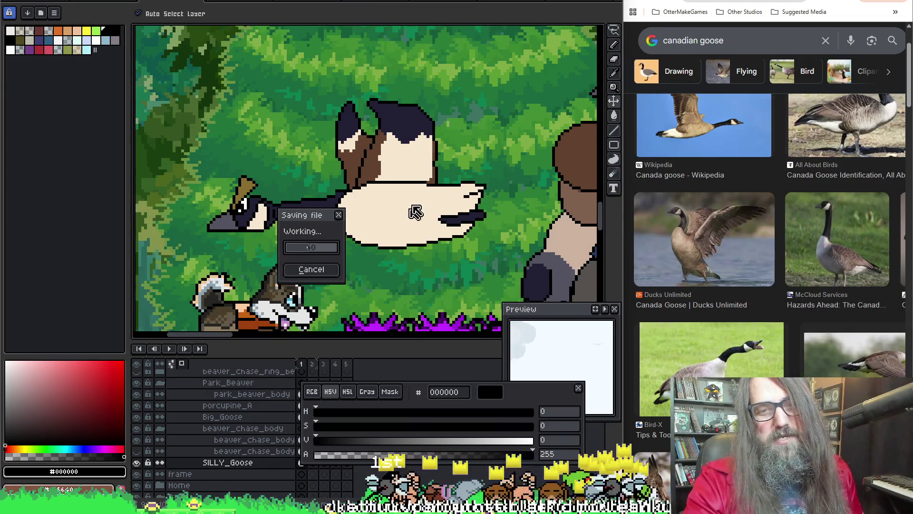
Nudge the canvas view and save the goose artwork with Ctrl+S
left_click(324, 244)
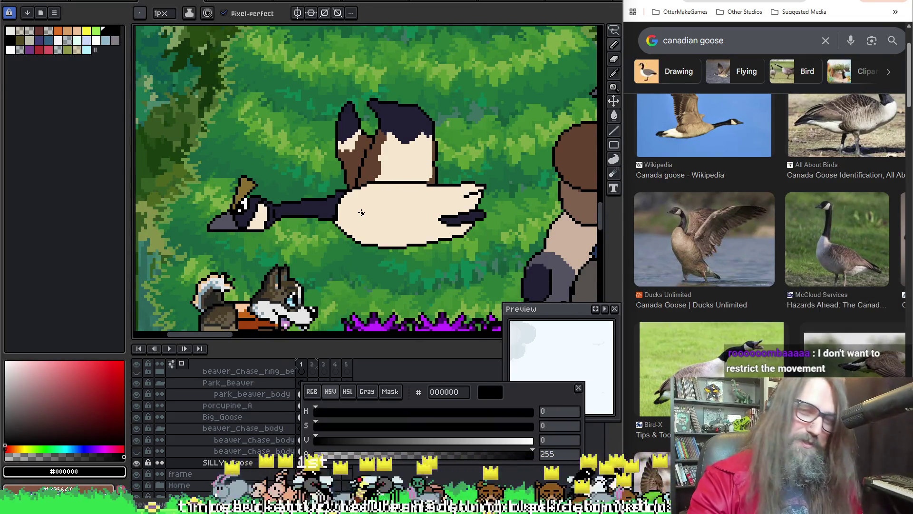
scroll(367, 227, "up", 1)
scroll(368, 227, "down", 1)
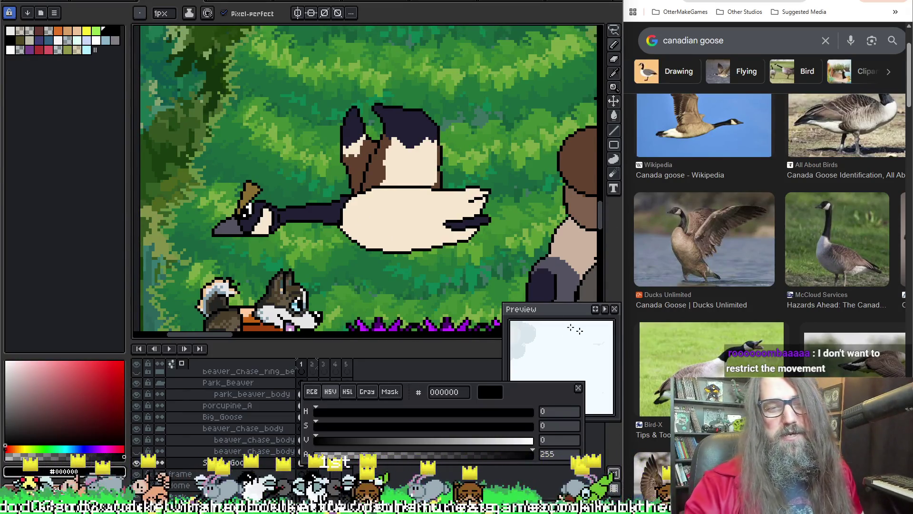
key("space")
left_click_drag(454, 223, 460, 212)
key("ctrl+s")
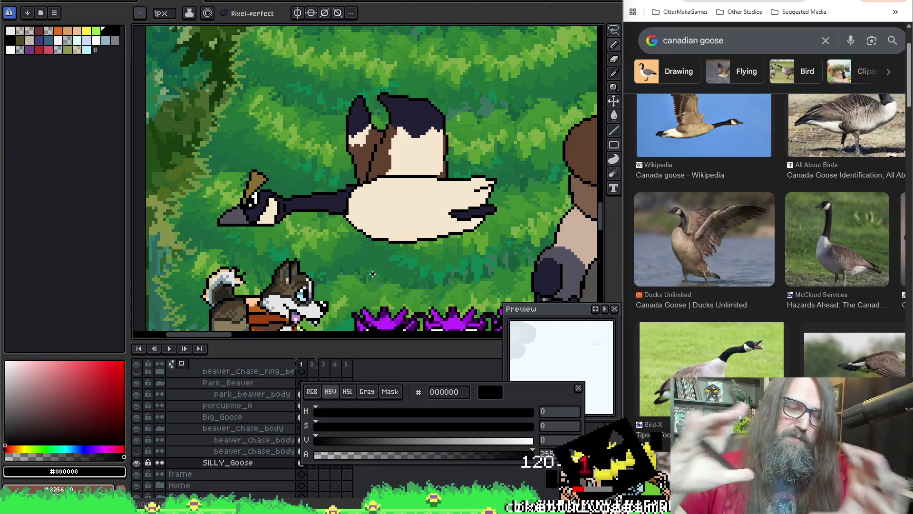
scroll(293, 184, "right", 3)
scroll(307, 150, "down", 2)
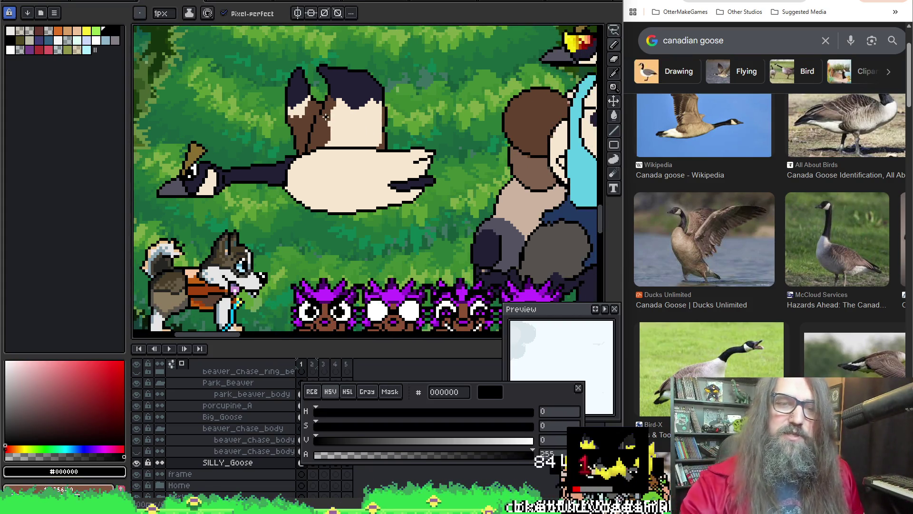